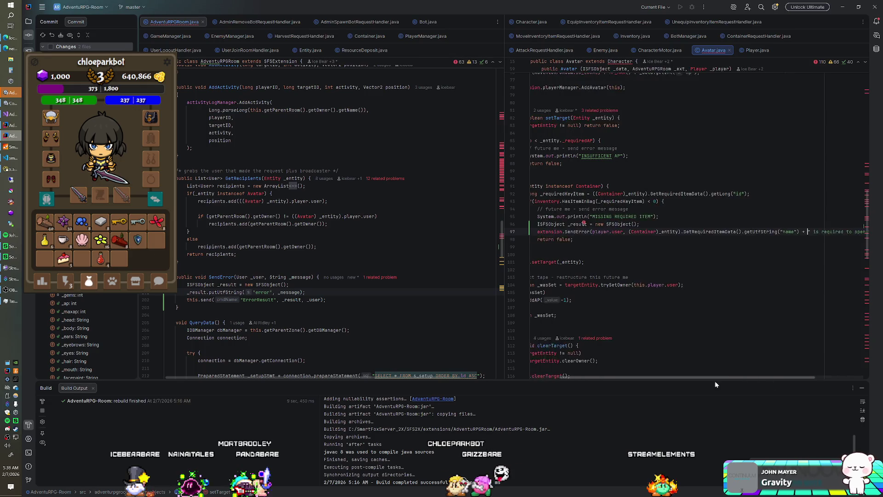
Declare String _itemName in setTarget, assigned the item-name lookup cut from the SendError call
key("Return")
type("St")
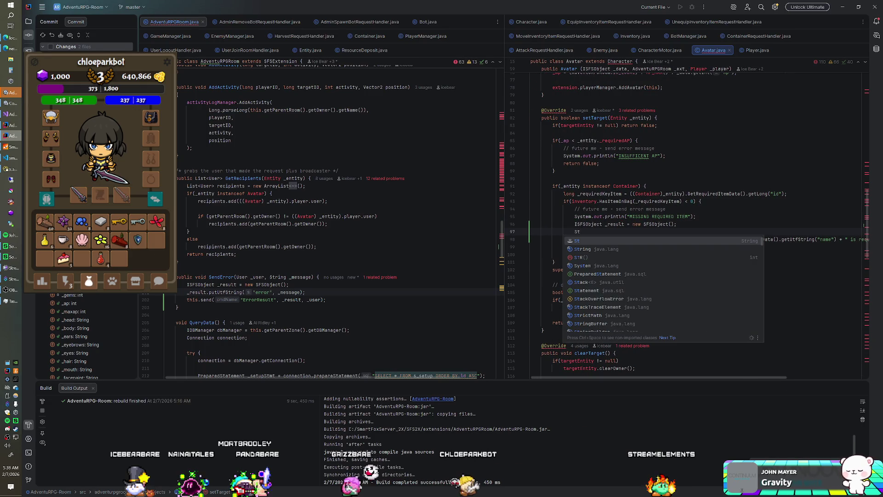
type("ring _itemName =")
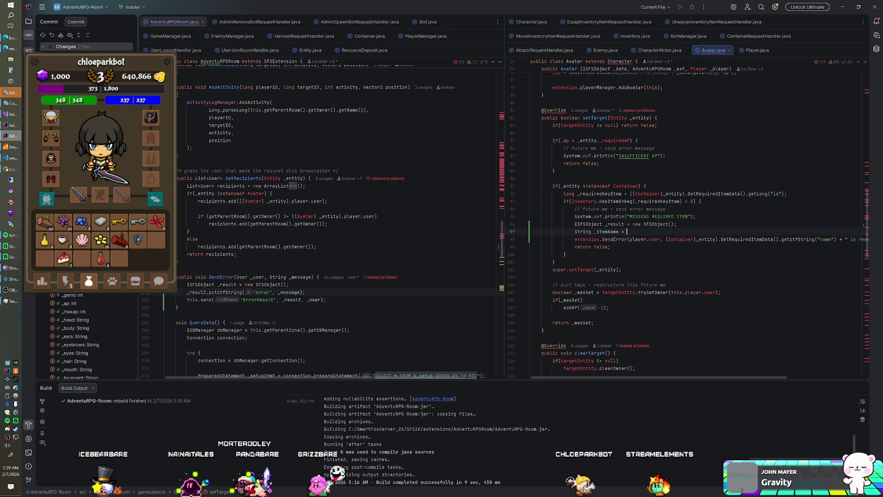
left_click_drag(666, 240, 833, 239)
key("ctrl+x")
key("Up")
key("ctrl+v")
type(";")
Use _itemName in the missing-item SendError message and remove the extra closing parenthesis
left_click(666, 240)
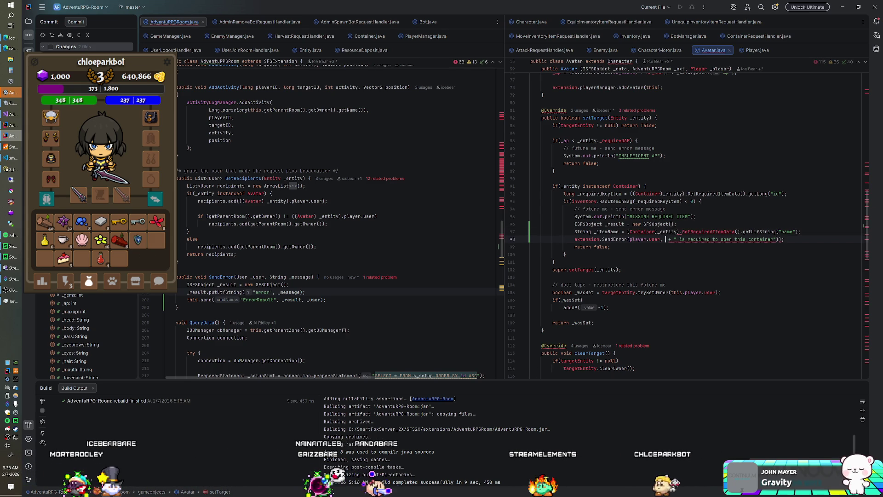
type("_itemName")
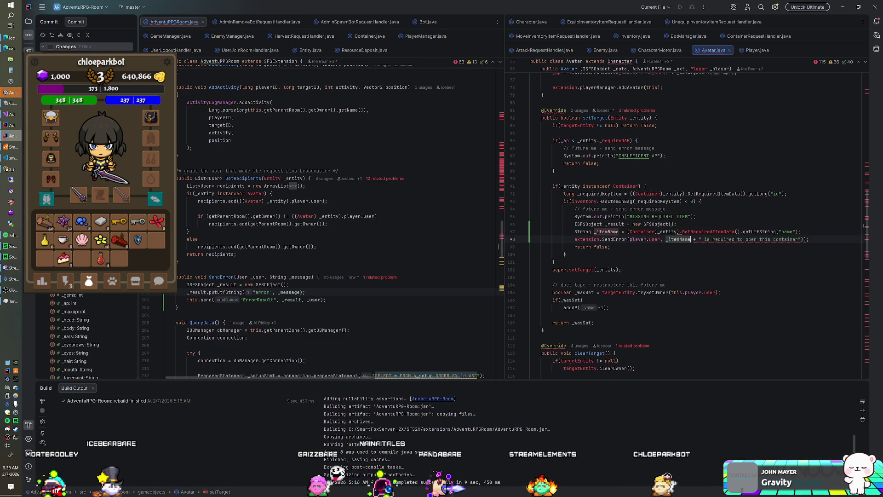
left_click(808, 239)
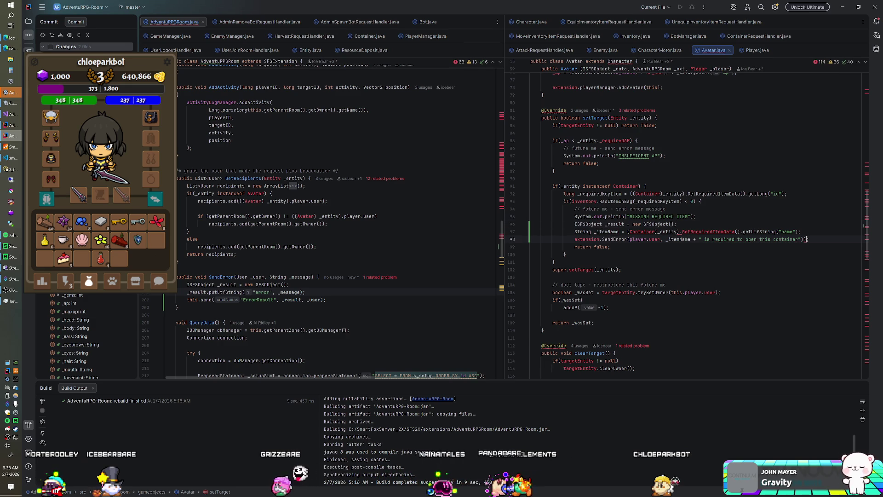
key("BackSpace")
left_click(801, 231)
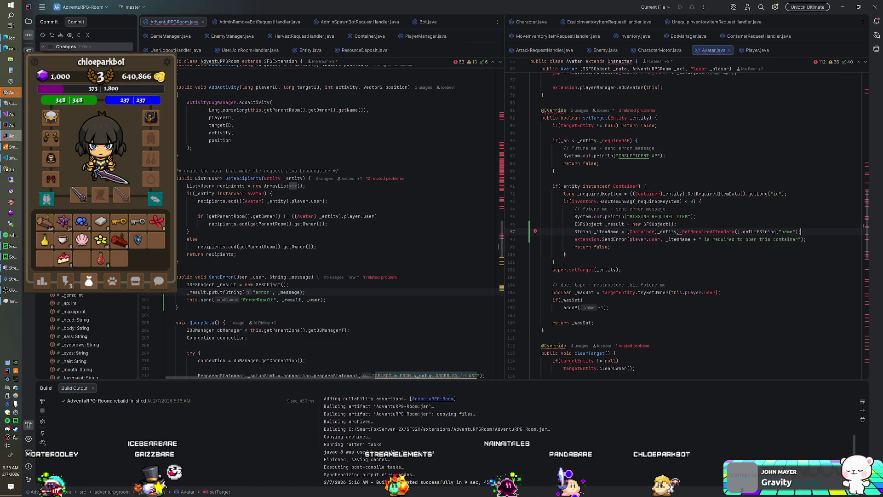
key("Up")
key("Up")
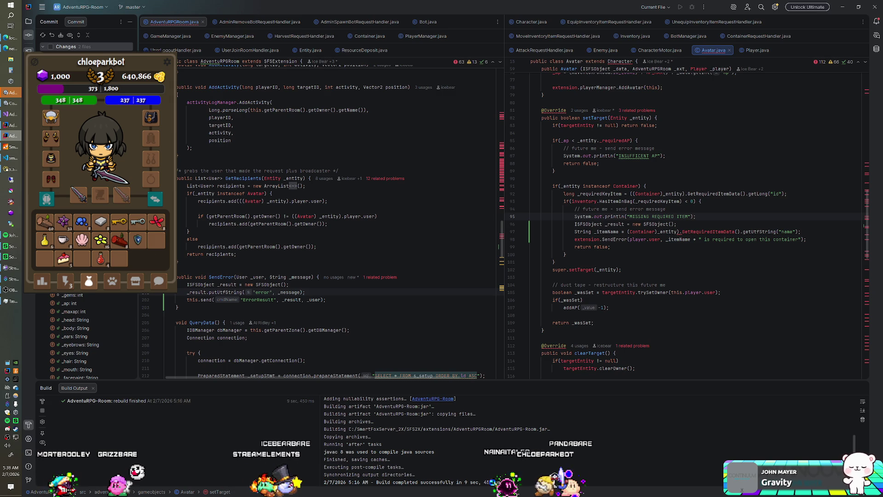
Rebuild the AdventuRPG-Room module from the project tree and close the player platform window
left_click(28, 22)
right_click(69, 35)
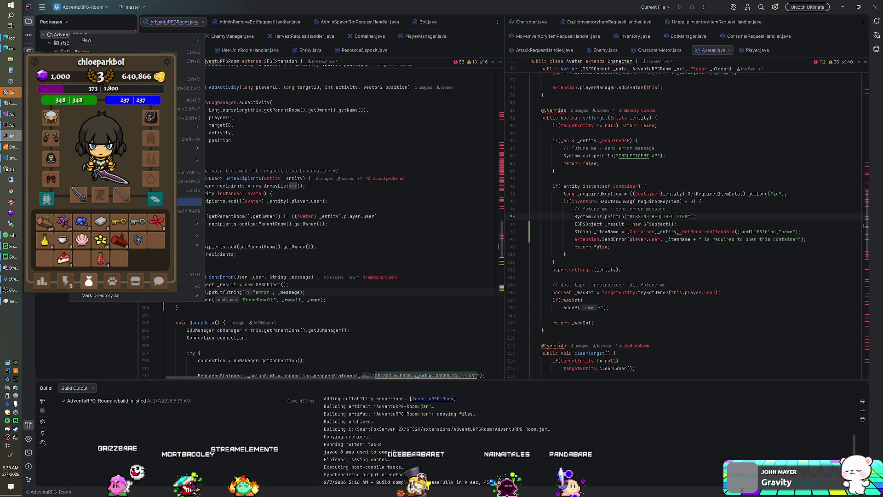
left_click(138, 211)
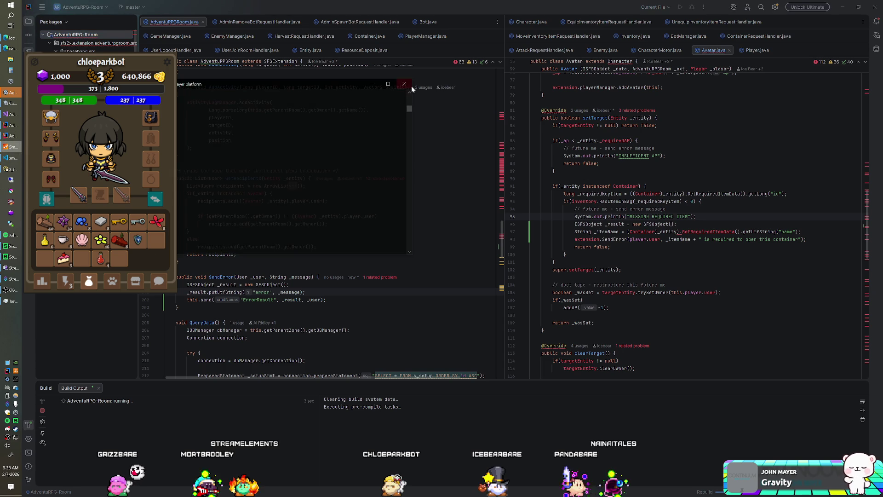
left_click(409, 87)
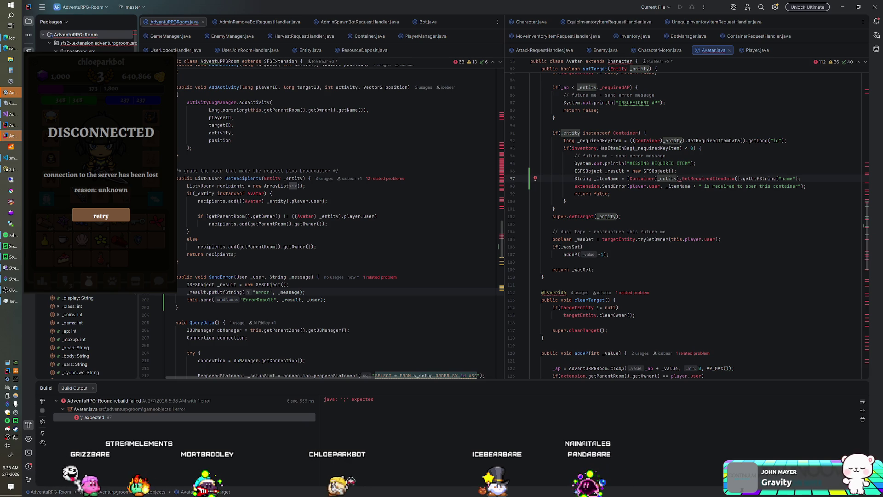
Add the missing ')' to the Container cast on the _itemName line, rebuild, then search project-wide with Find in Files
type(")")
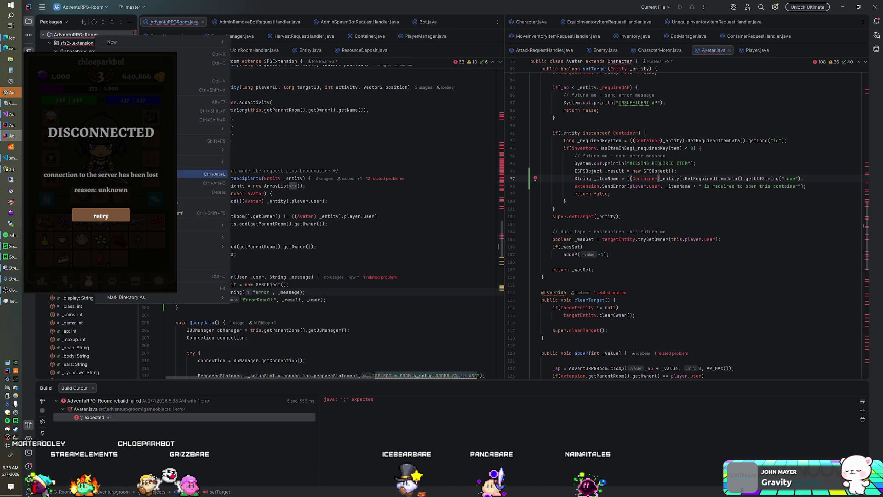
key("ctrl+F9")
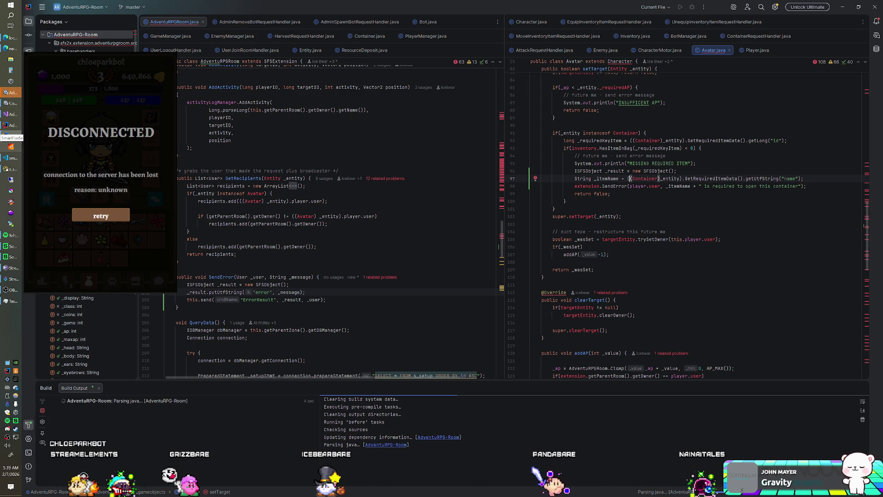
scroll(685, 221, "down", 4)
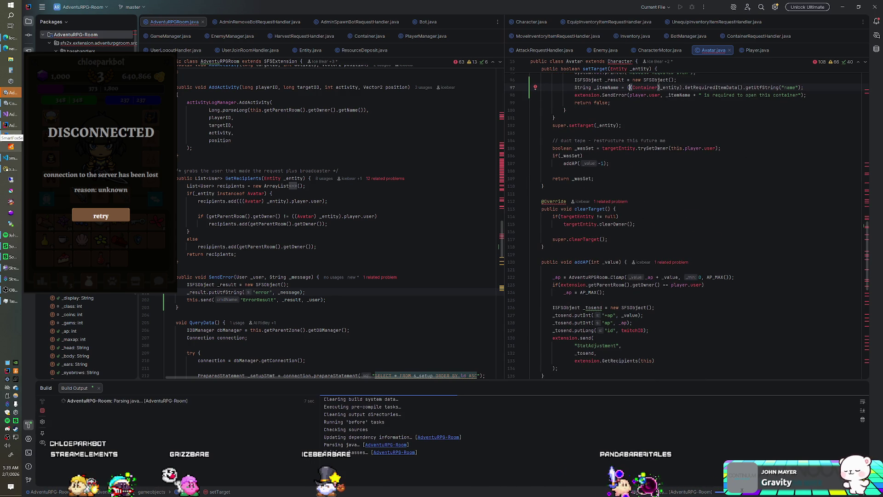
key("ctrl+shift+f")
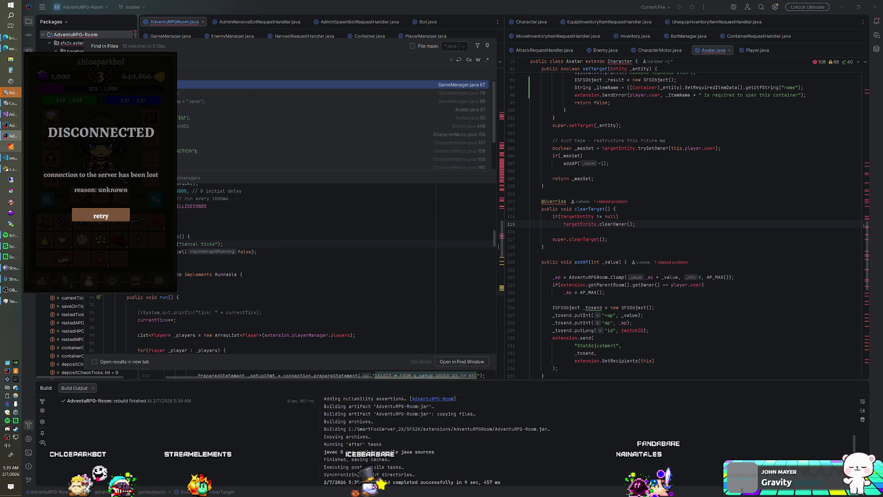
Delete the debug println lines at CharacterMotor.java line 158
left_click(331, 151)
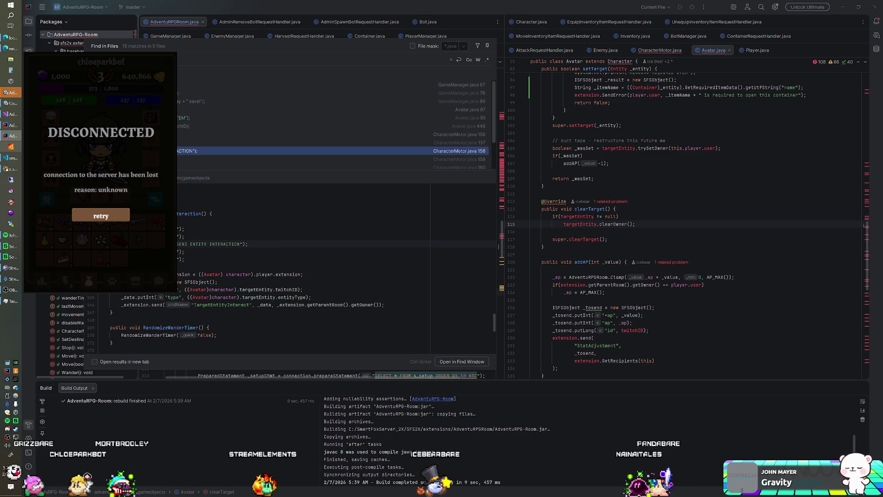
key("shift+Down")
key("shift+Down")
key("shift+Down")
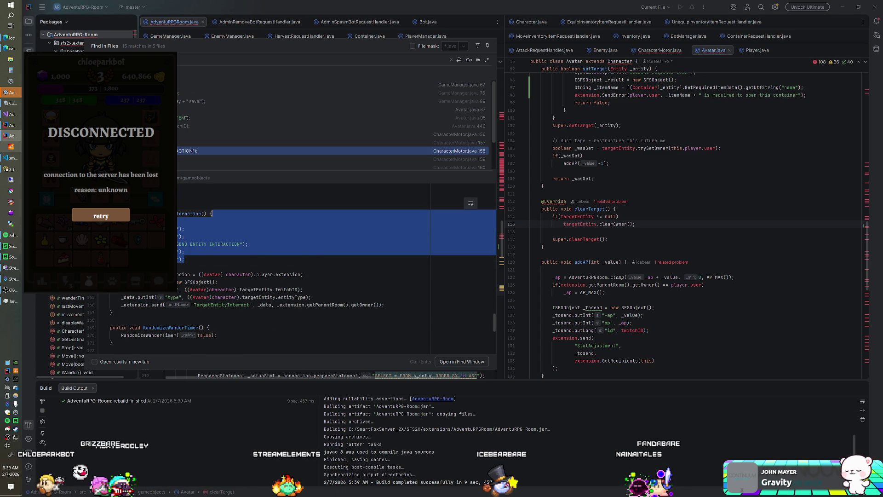
key("BackSpace")
key("Escape")
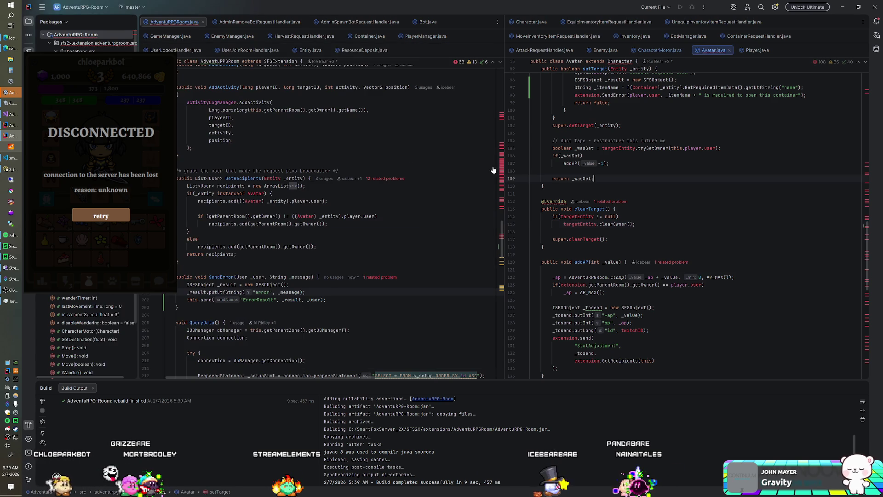
Rebuild the AdventuRPG-Room module
right_click(67, 37)
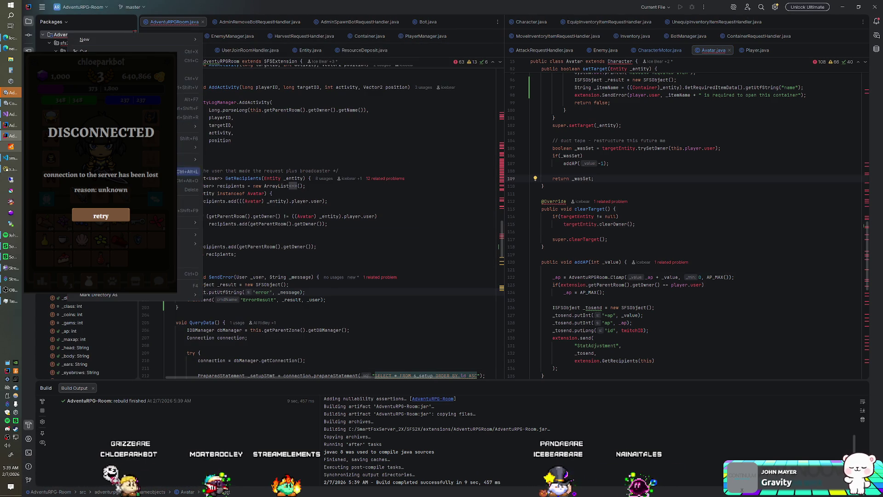
left_click(115, 211)
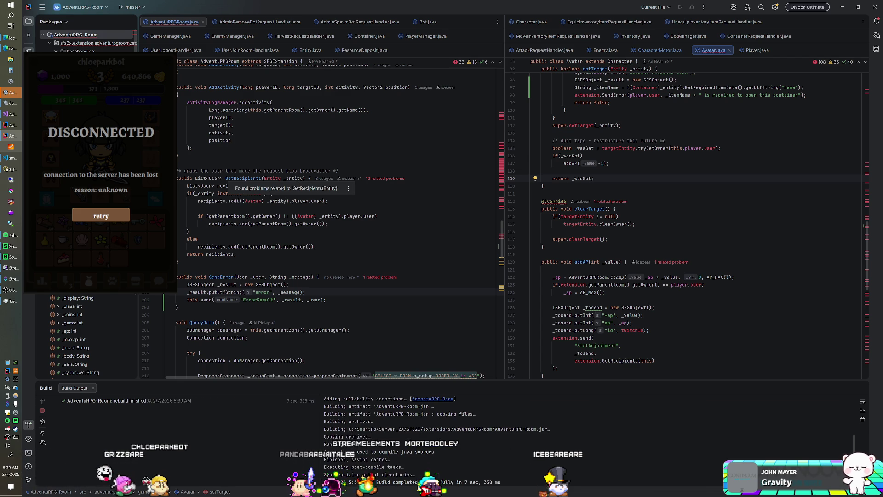
left_click(15, 148)
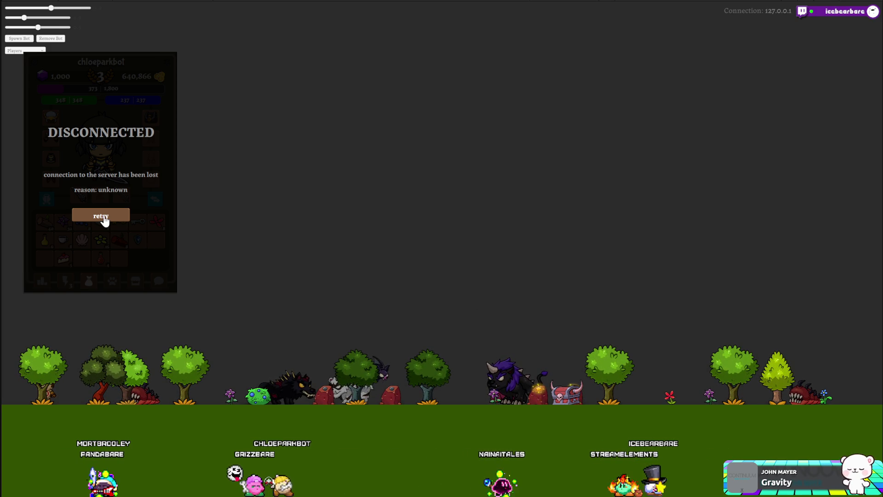
Retry the server connection, view and close the Silver Key, then use the Golden Key
left_click(104, 220)
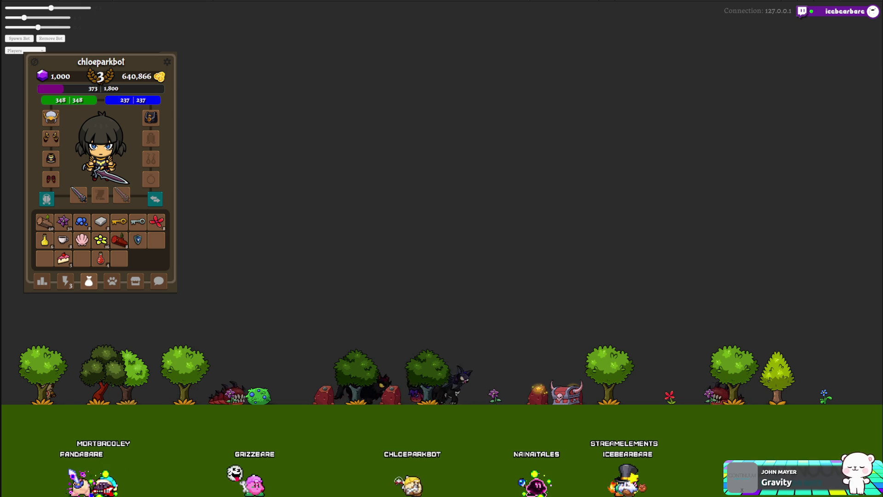
left_click(136, 223)
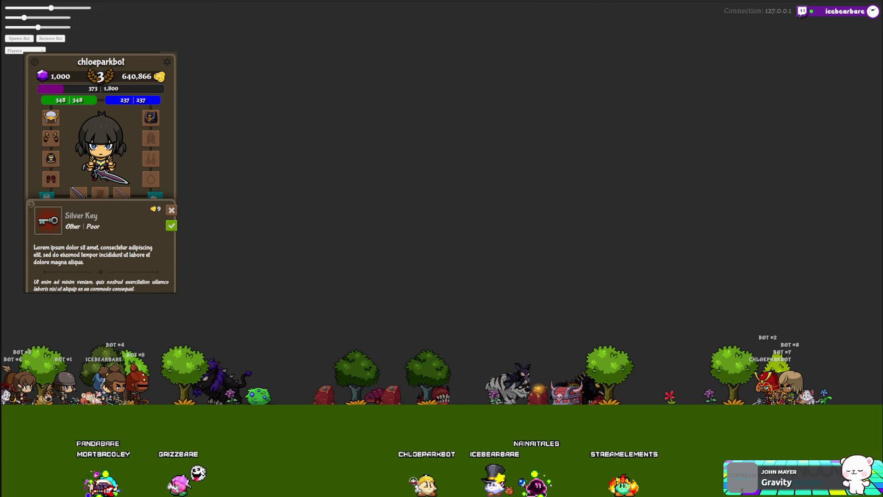
left_click(138, 228)
left_click(118, 225)
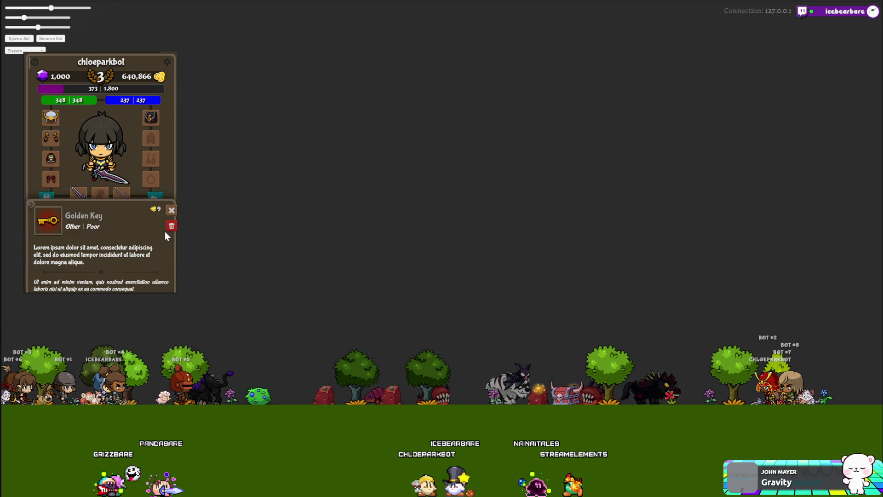
left_click(170, 227)
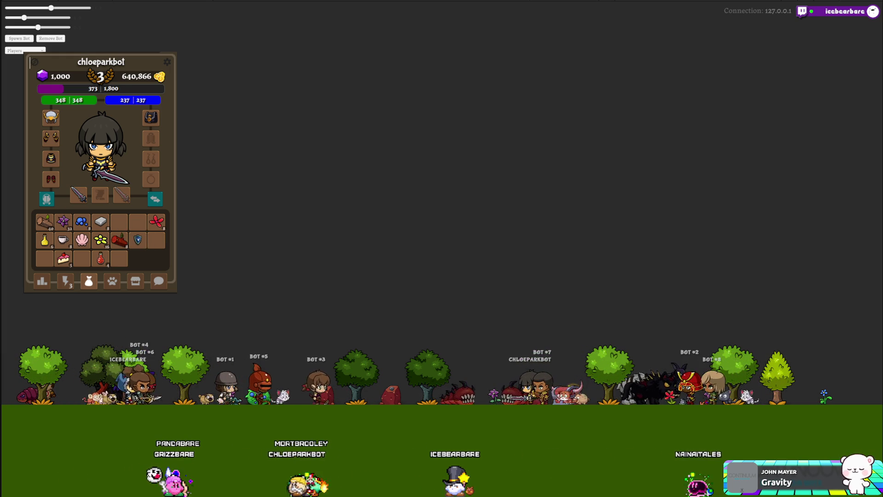
key("alt+Tab")
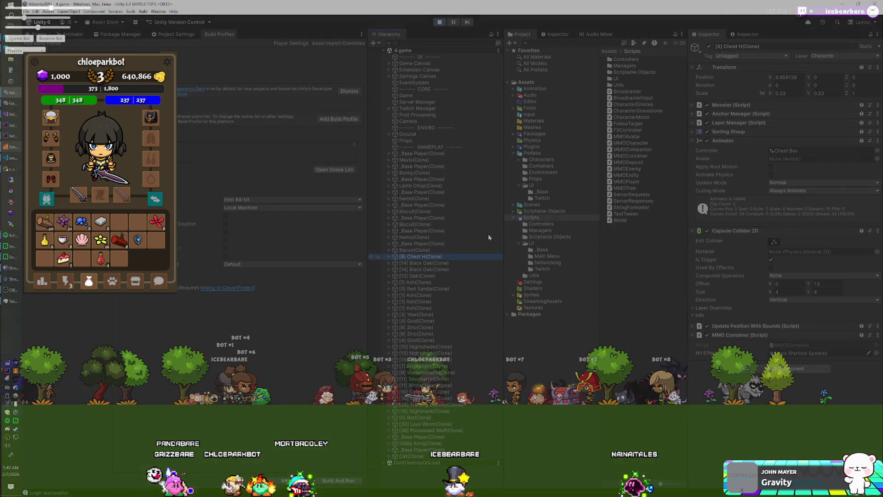
Enter 0.3 for Transform Scale X and Y in the Inspector
type("0.275")
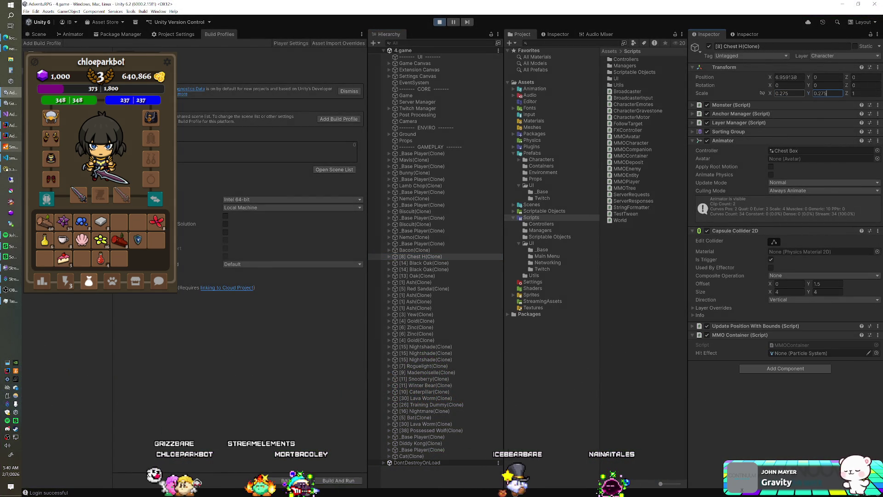
type("0.3")
key("Tab")
type("0.3")
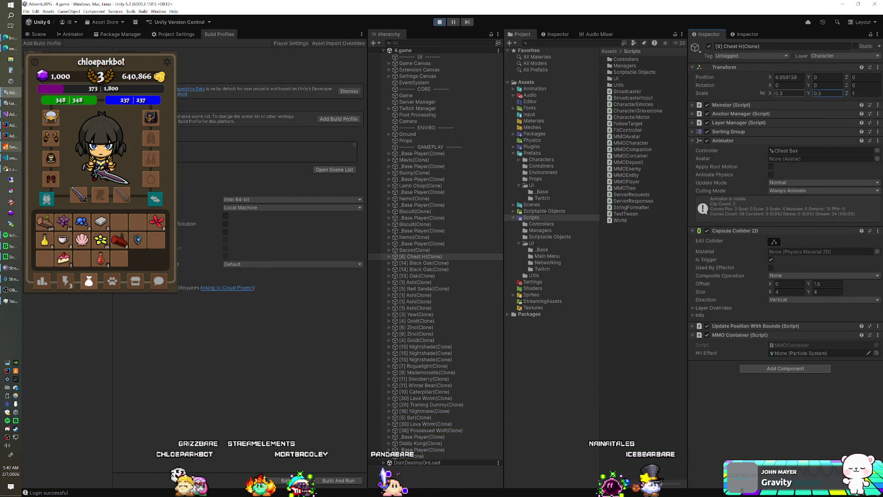
Select the Chest H prefab in the Containers folder and set its X and Y scale to 0.3
left_click(542, 167)
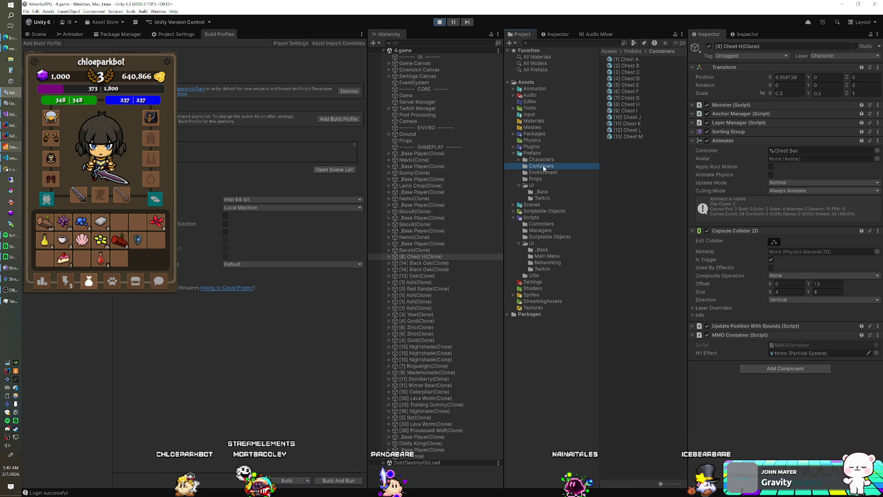
left_click(628, 104)
left_click(782, 150)
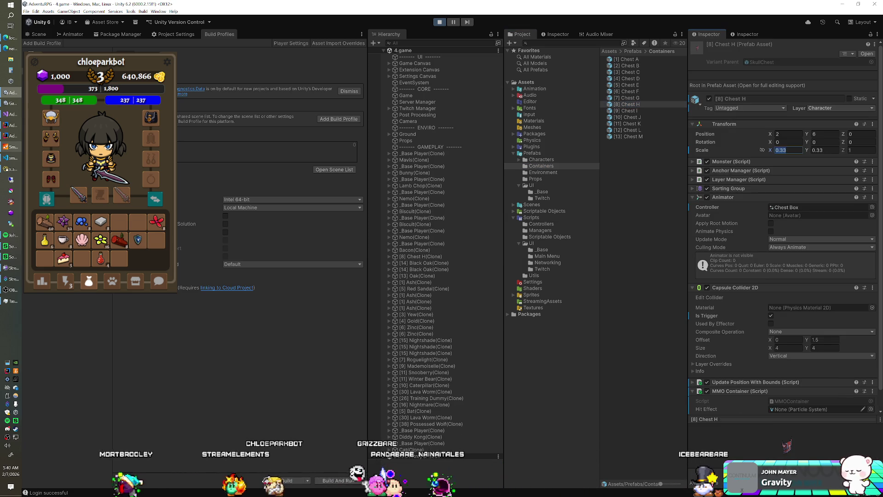
type("0.3")
key("Tab")
type("0.3")
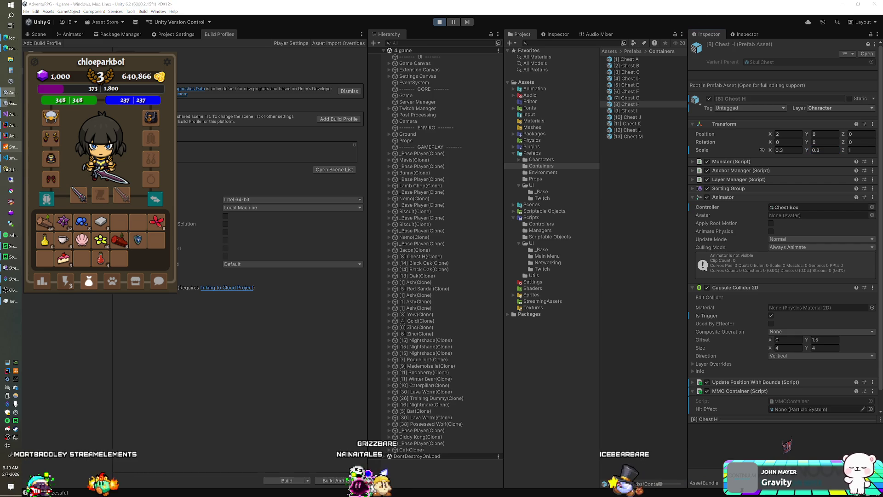
left_click(69, 284)
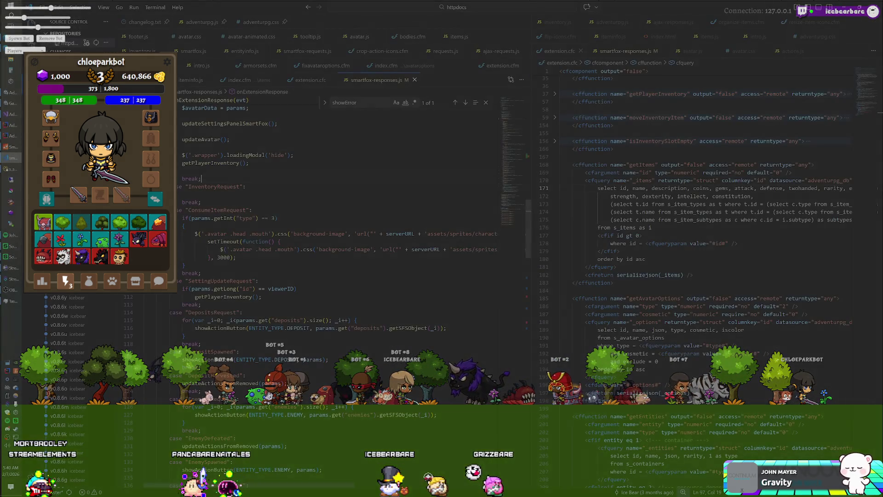
Scroll through the SmartFox response handlers in smartfox-responses.js, then return to the AdventuRPG-Room project
left_click(6, 136)
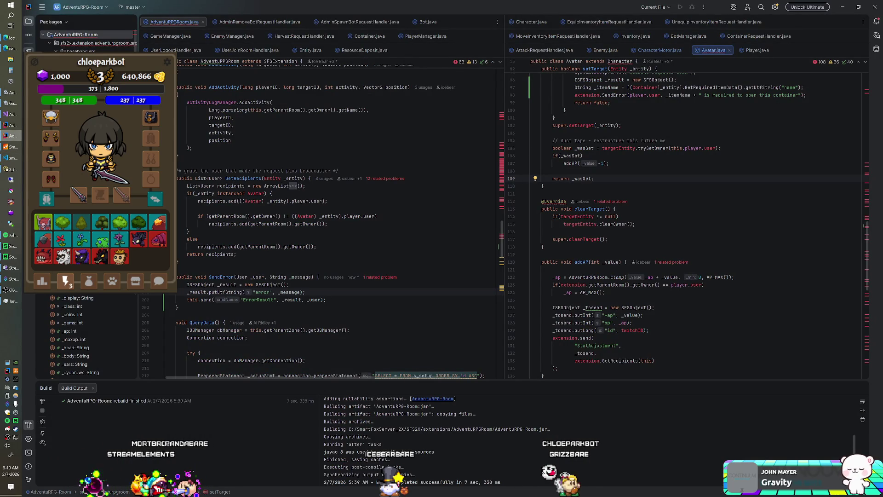
scroll(644, 184, "up", 3)
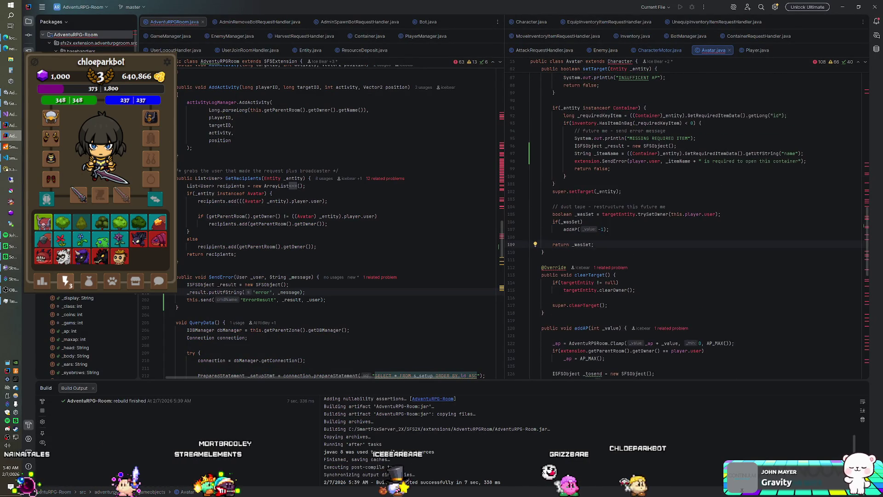
scroll(690, 220, "up", 1)
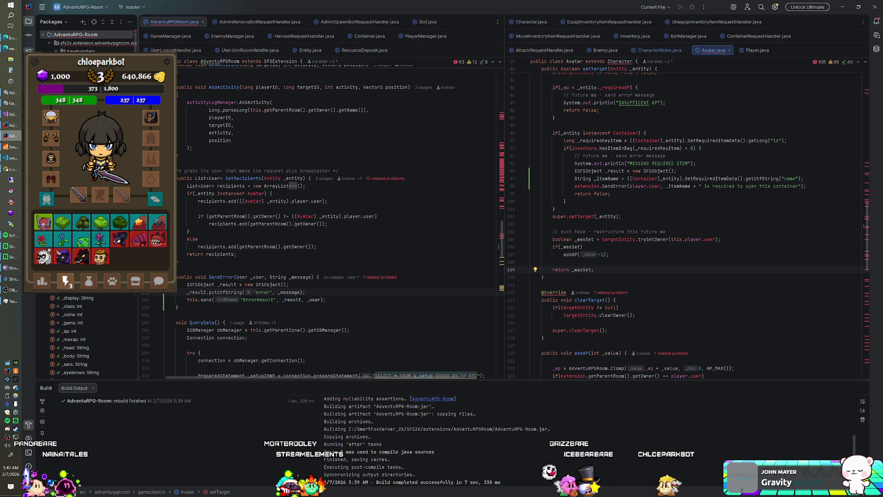
left_click(16, 160)
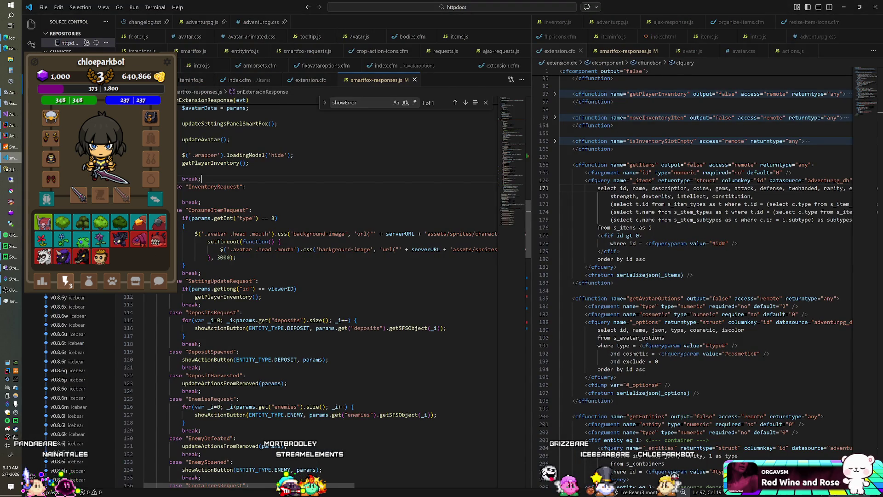
scroll(331, 295, "up", 8)
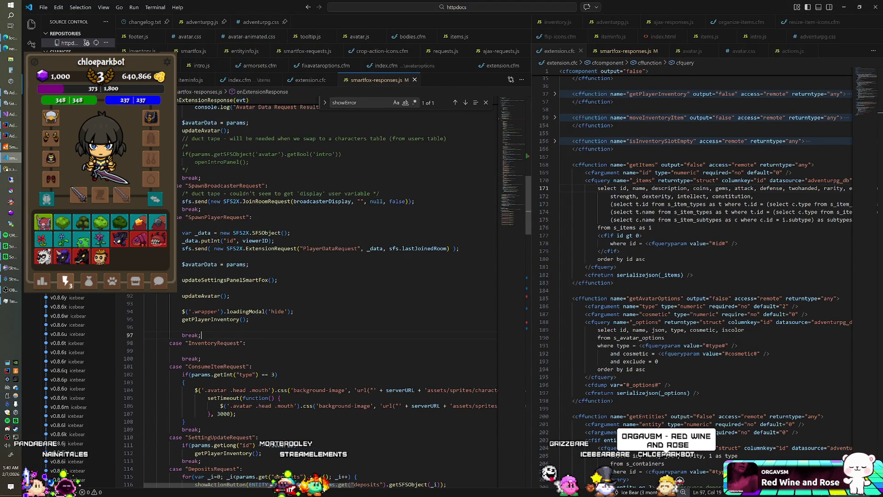
scroll(331, 294, "up", 5)
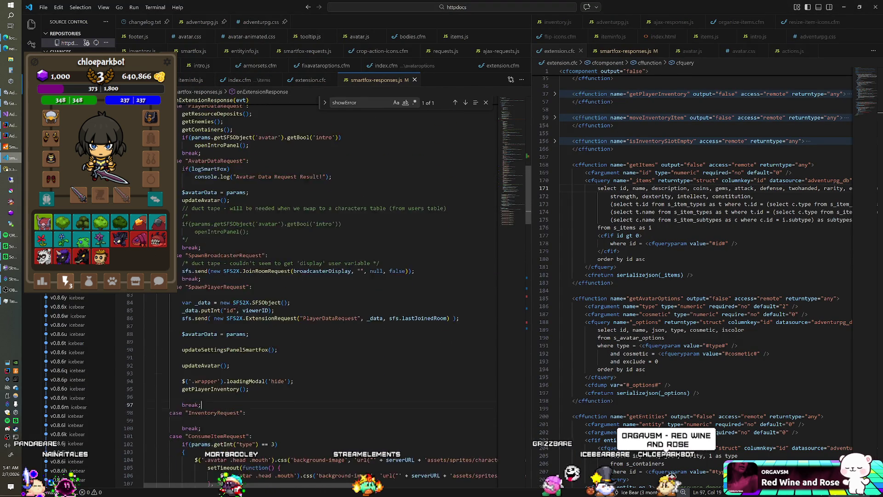
scroll(331, 294, "up", 3)
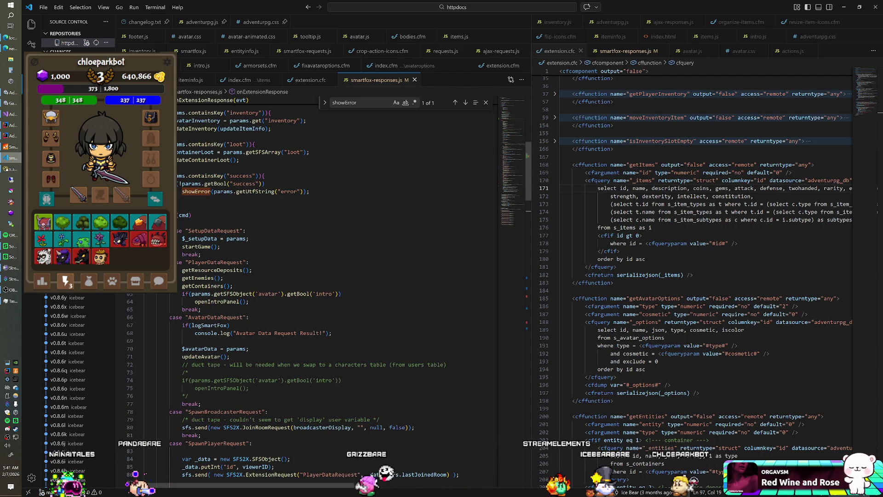
left_click(13, 137)
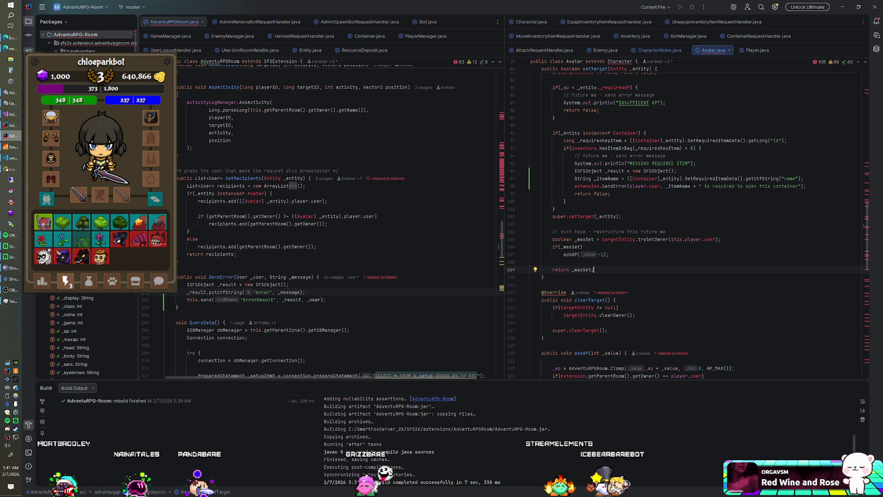
left_click(12, 104)
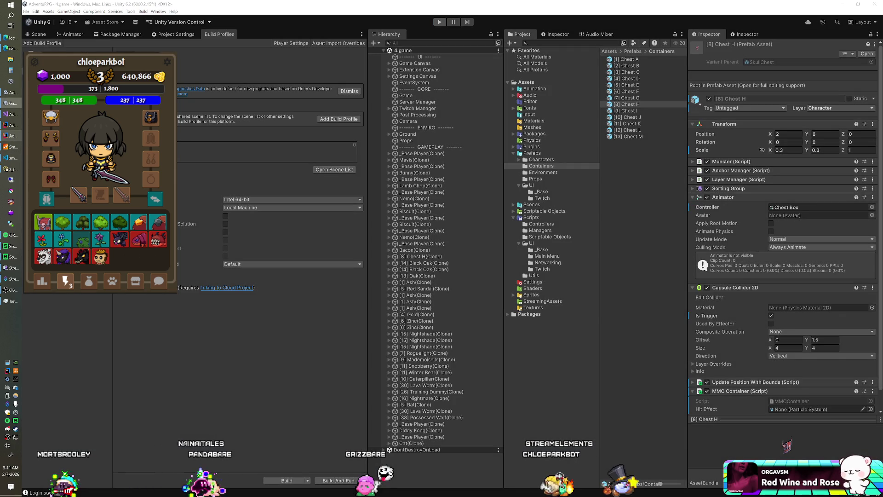
left_click(13, 135)
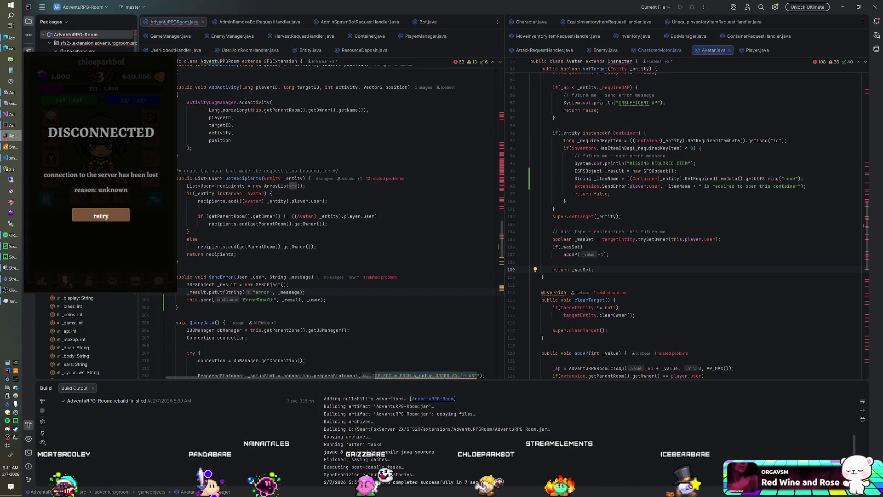
Add _result.putBool("success", false) in SendError and rebuild the AdventuRPG-Room module
left_click(289, 284)
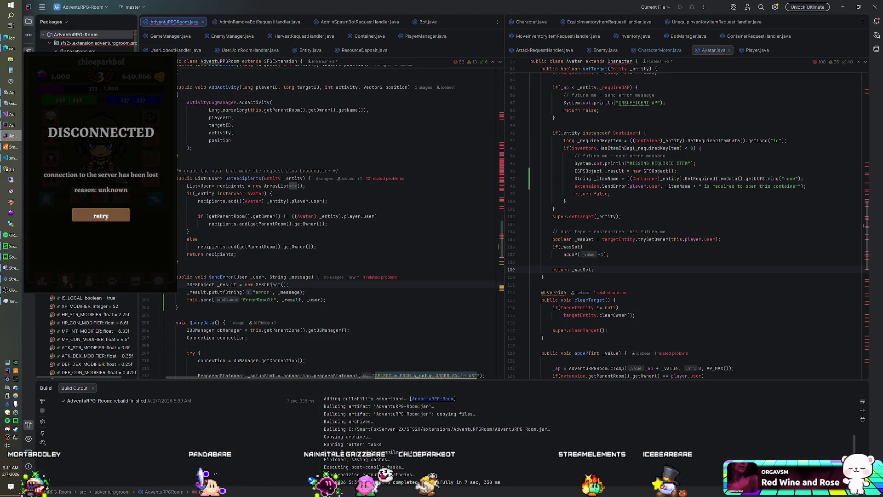
key("Return")
type("_result.")
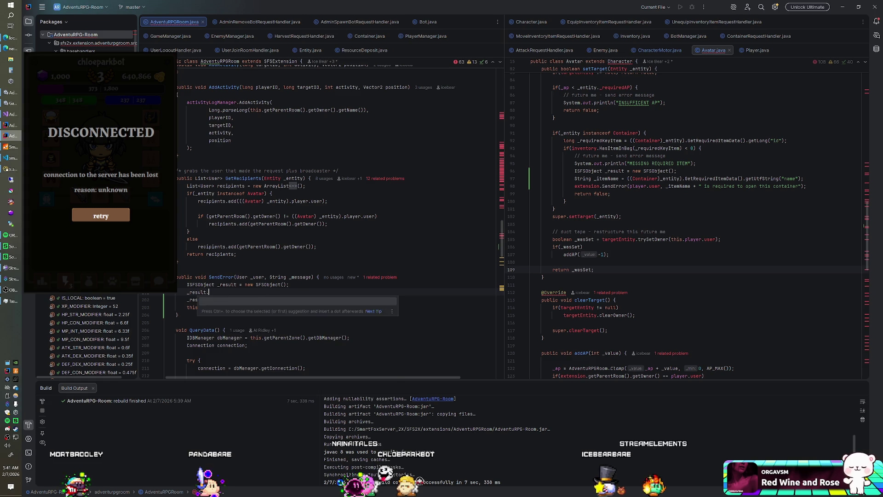
type("putBoo")
key("Return")
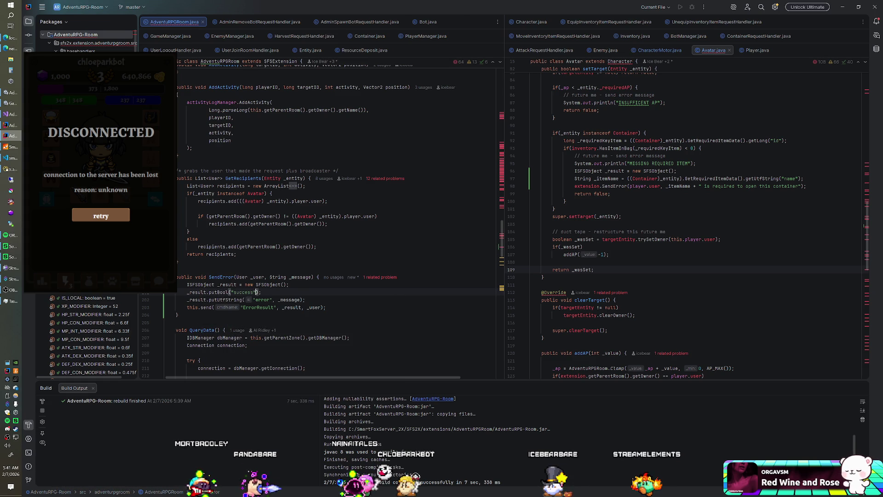
type(", false")
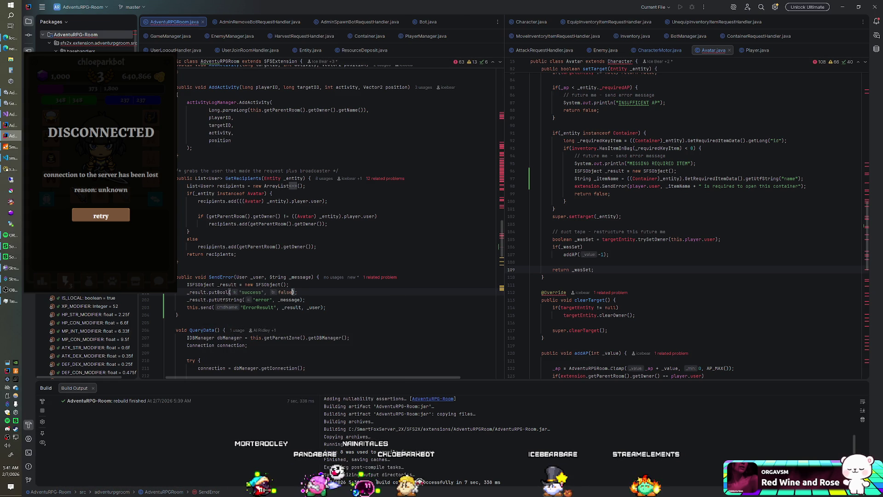
right_click(109, 41)
left_click(207, 202)
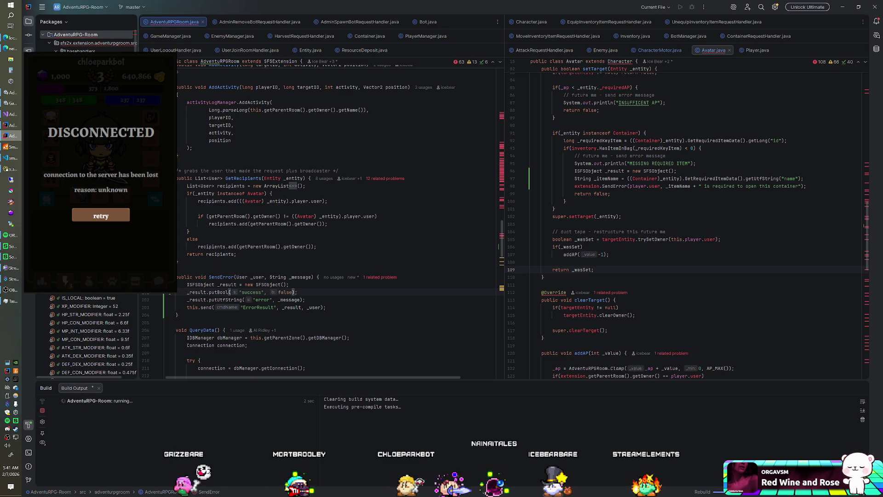
Close the SmartFox server console and start the server again from the taskbar
left_click(18, 148)
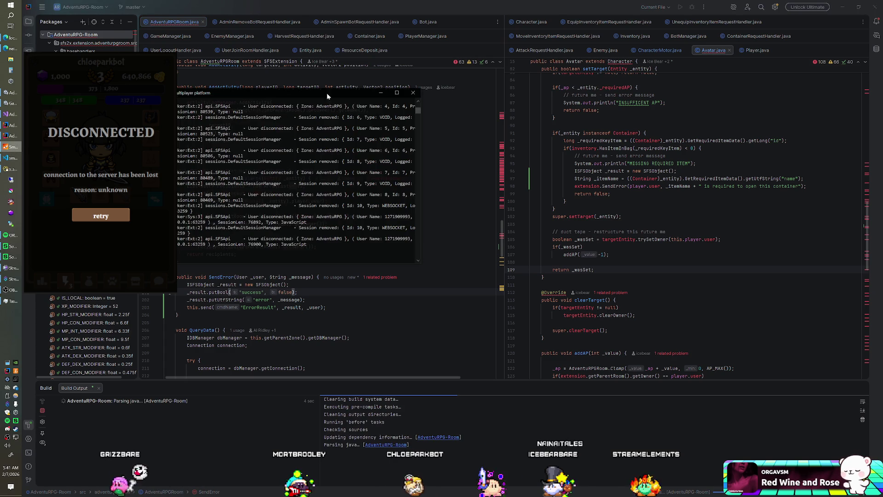
left_click(413, 93)
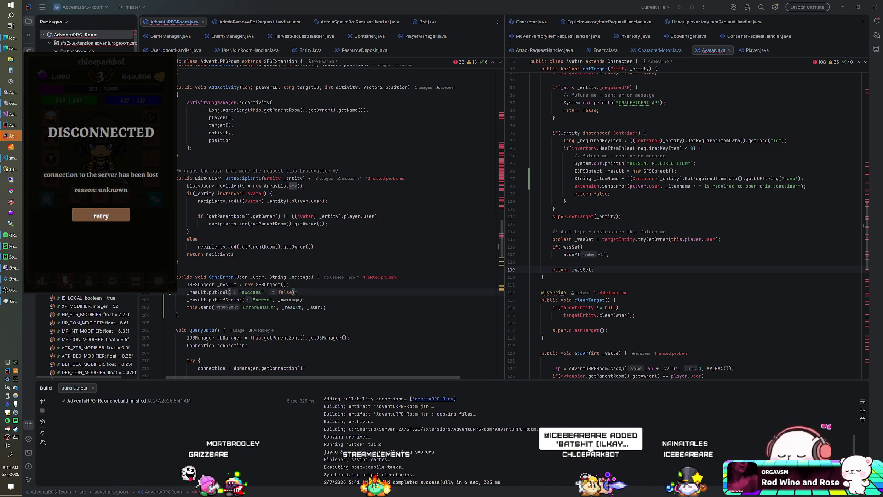
left_click(16, 147)
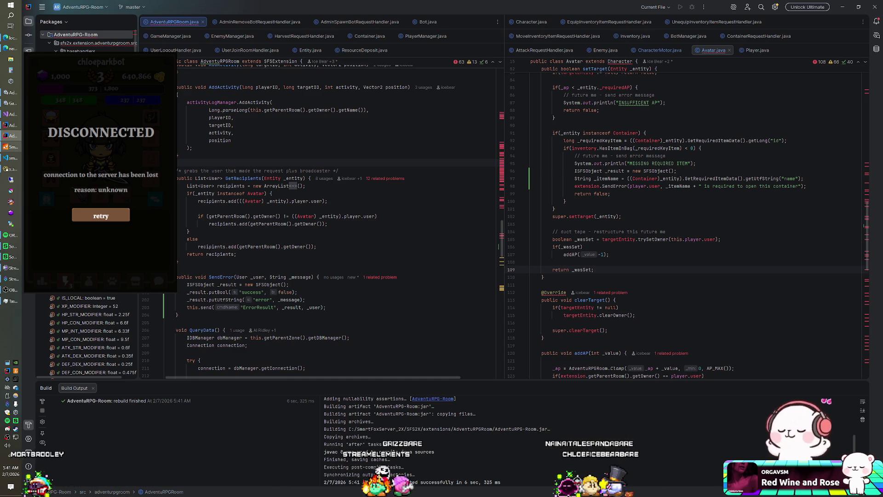
key("alt+Tab")
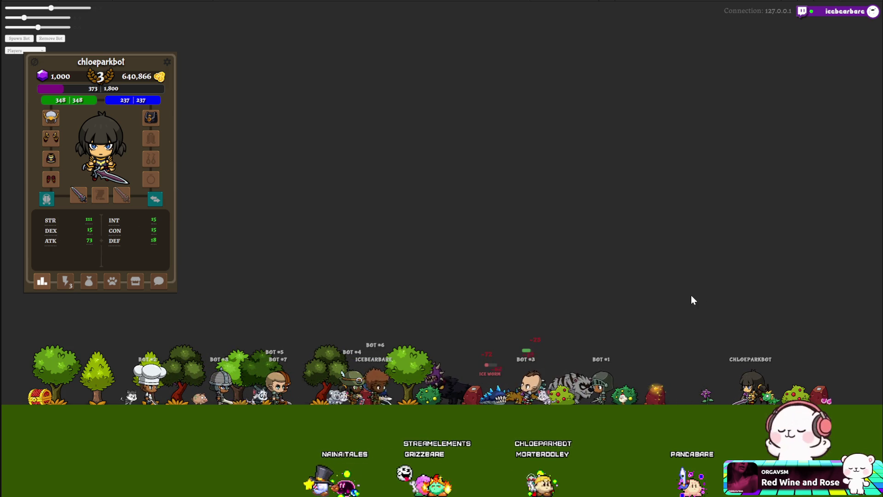
Click Chest K without a key to confirm the Golden Key required error
left_click(66, 280)
left_click(39, 227)
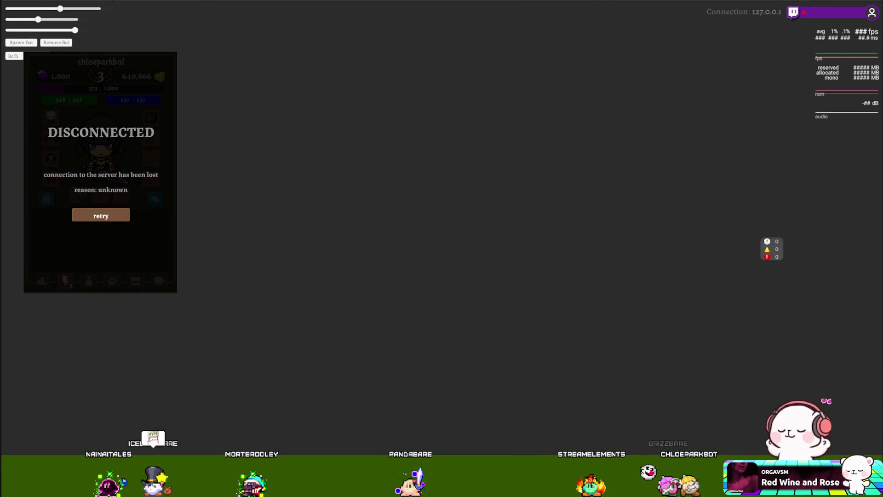
key("alt+Tab")
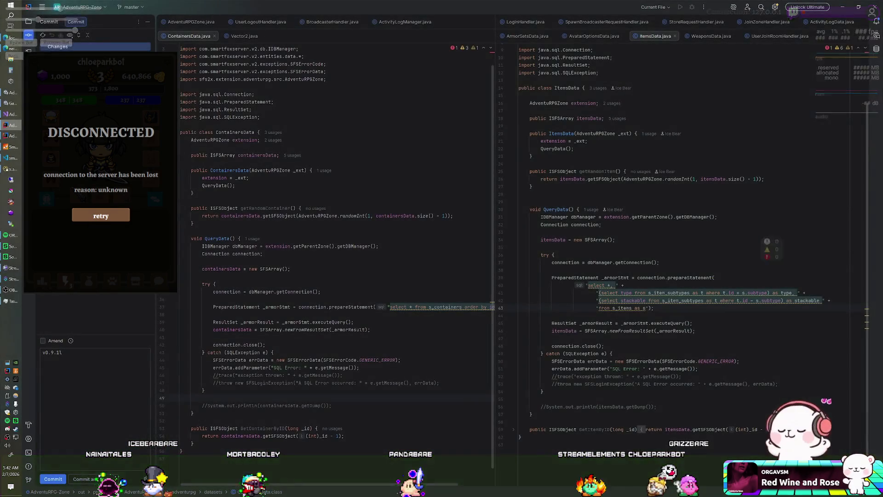
Remove the missing-item debug lines and future-me comment, and copy the SendError call into the insufficient-AP check
left_click(13, 137)
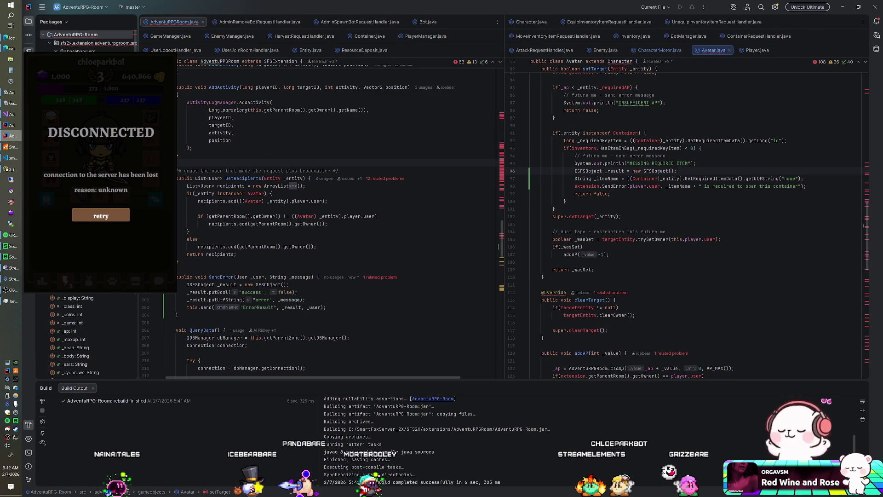
key("shift+Up")
key("shift+Up")
key("BackSpace")
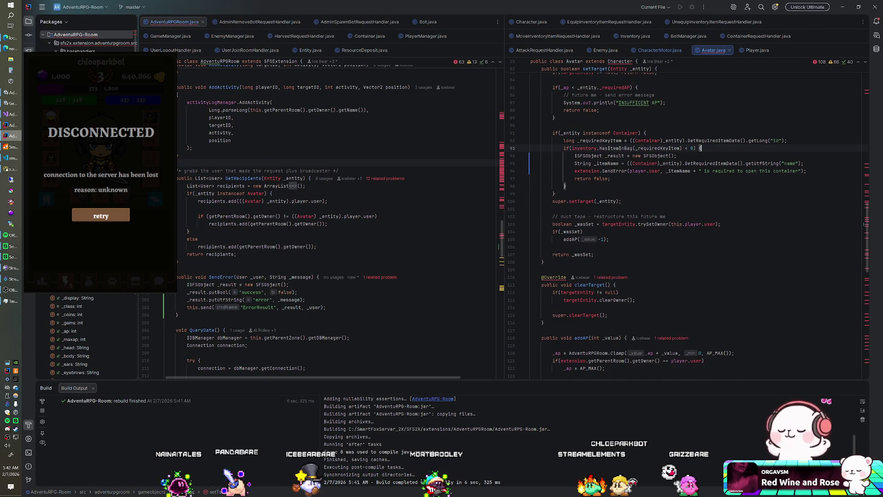
scroll(685, 221, "up", 2)
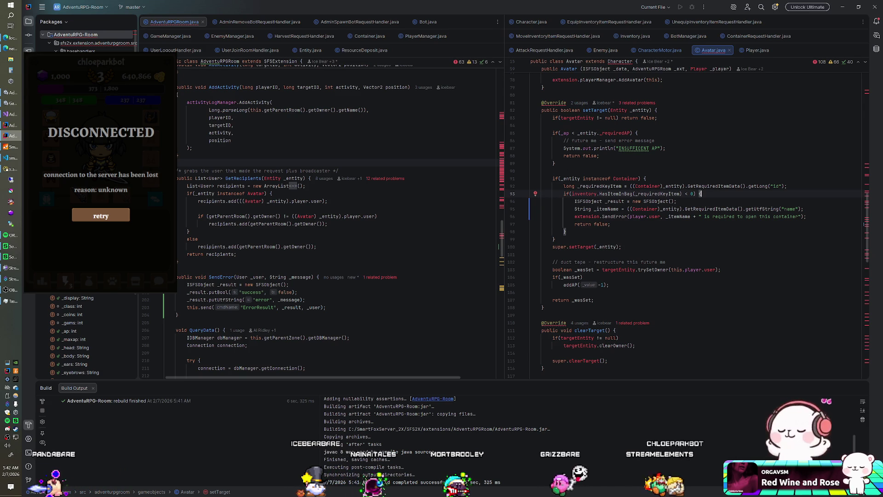
left_click_drag(575, 216, 801, 216)
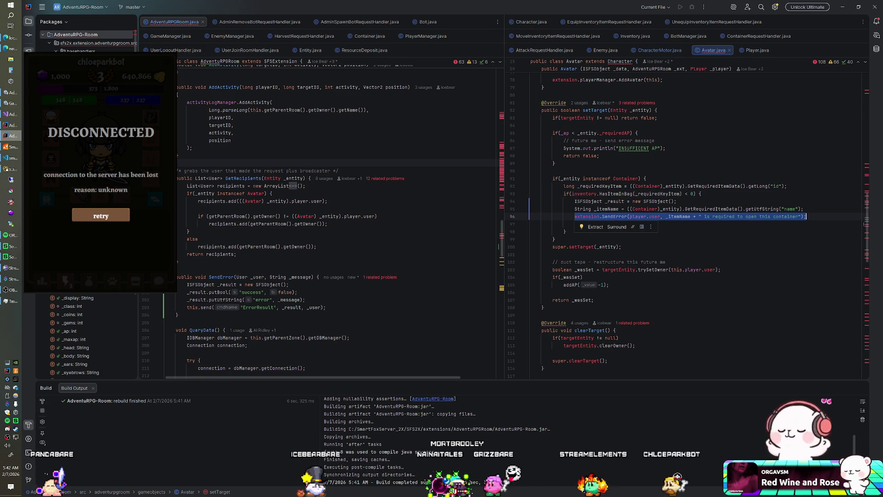
key("ctrl+c")
key("ctrl+v")
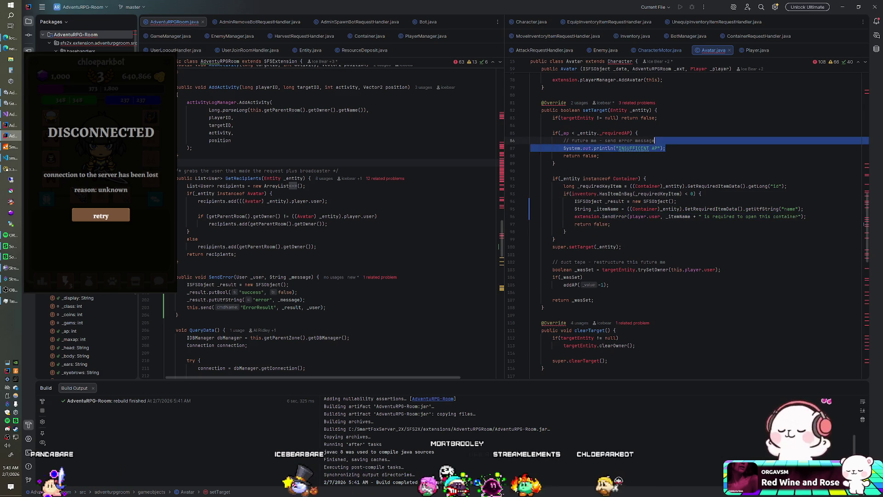
key("ctrl+z")
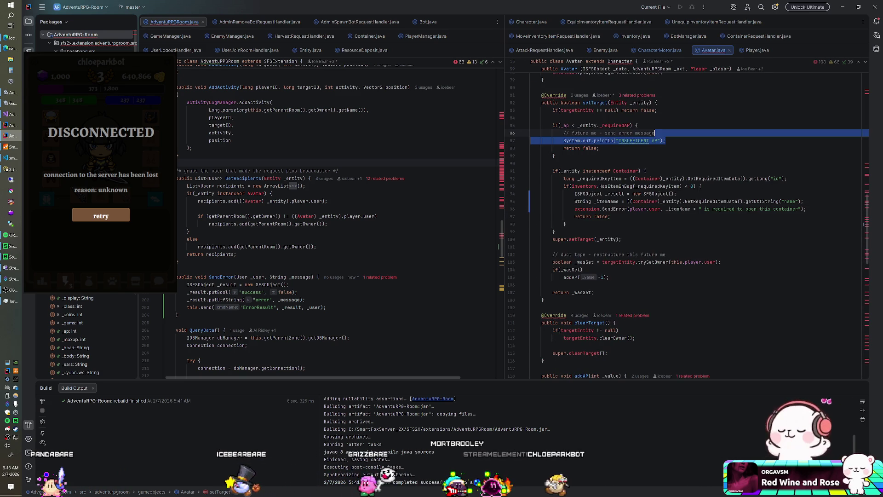
key("Return")
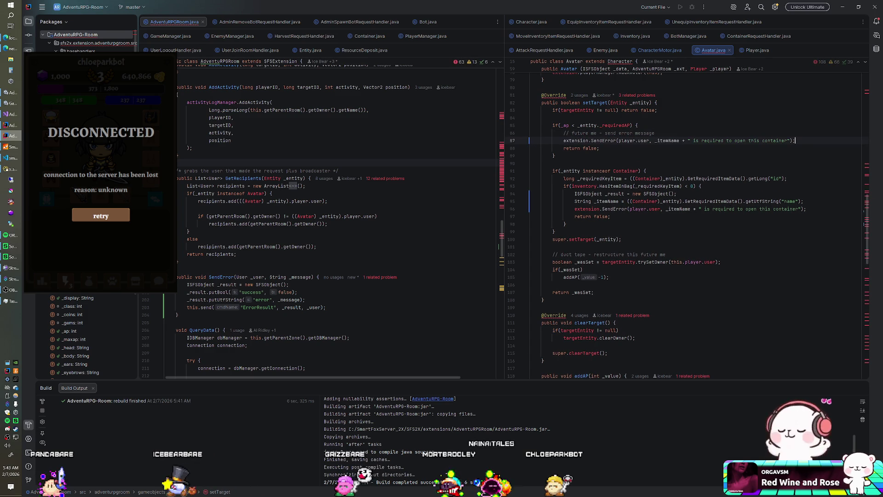
key("shift+Up")
key("BackSpace")
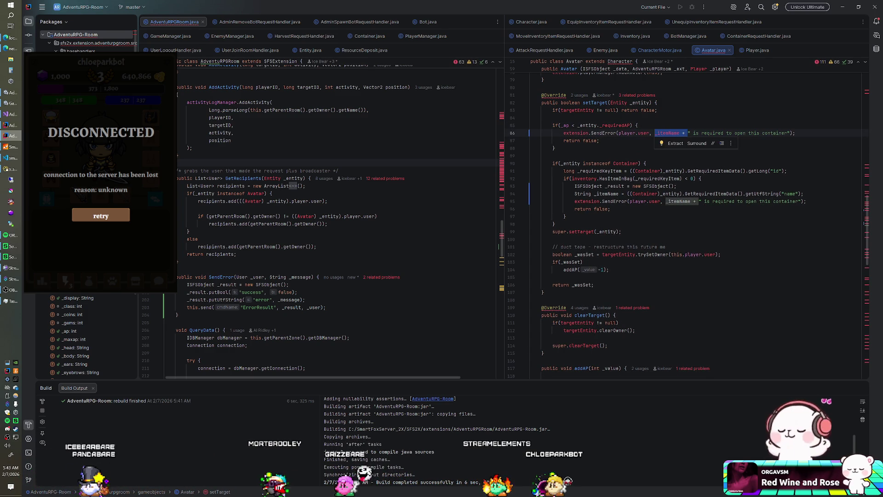
Reword the error to _entity._requiredAP + " AP required to perform this action"
key("BackSpace")
key("Right")
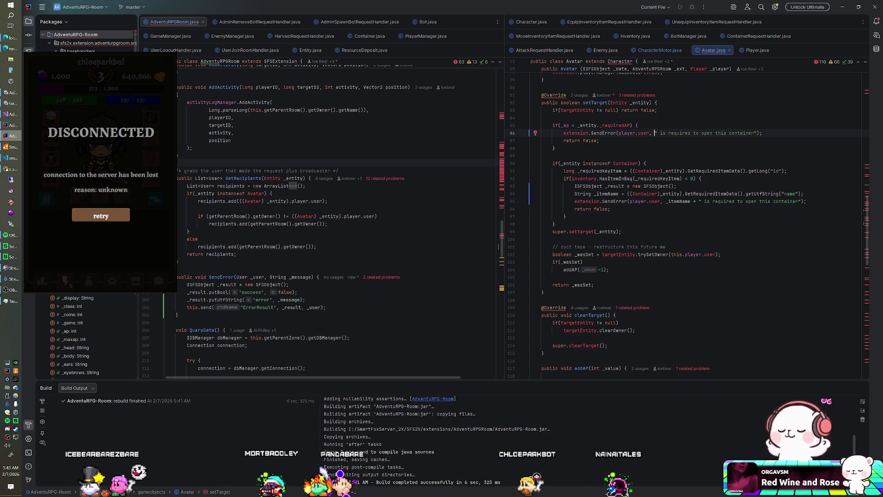
type("_eneity")
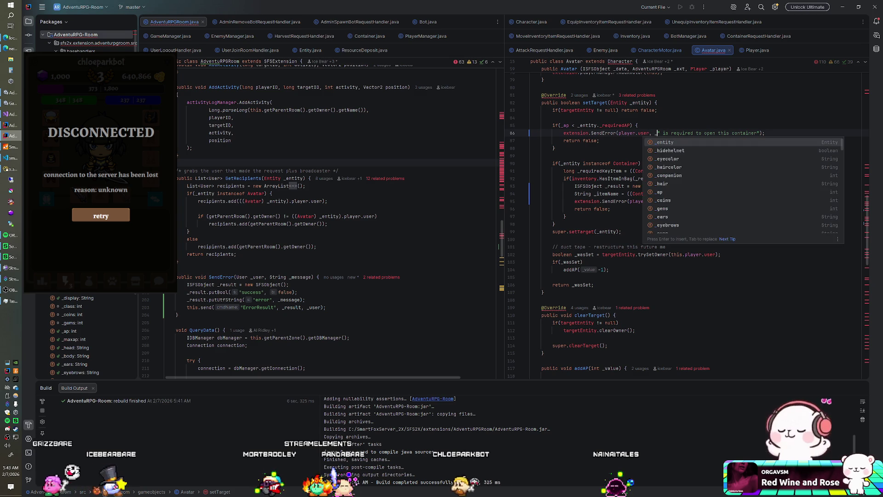
key("BackSpace")
key("BackSpace")
key("BackSpace")
type("tity ")
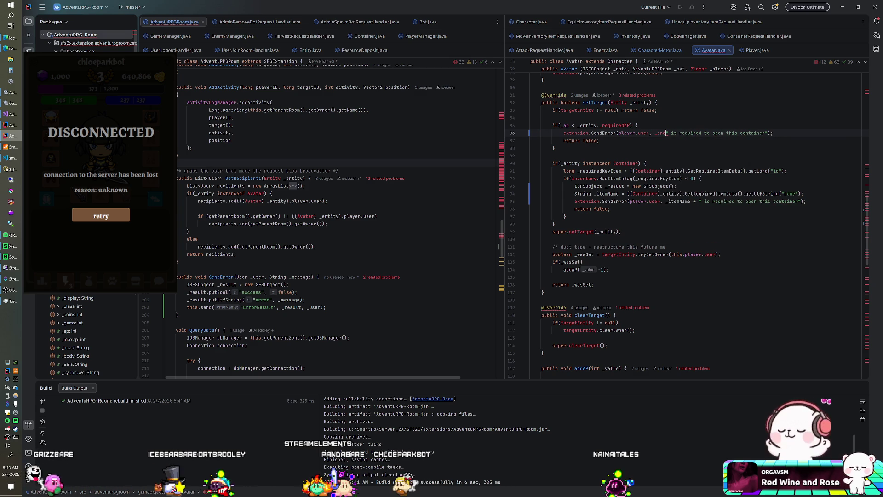
type("_requiredAP + \" AP")
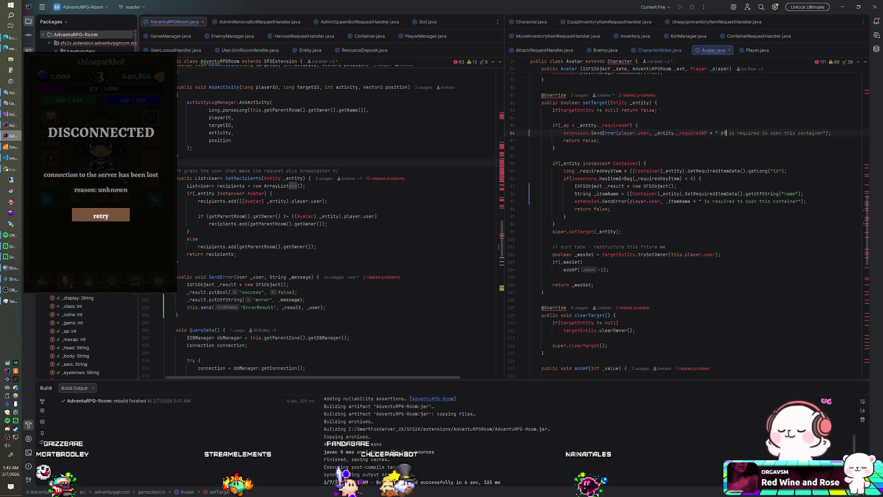
left_click(735, 133)
left_click(729, 133)
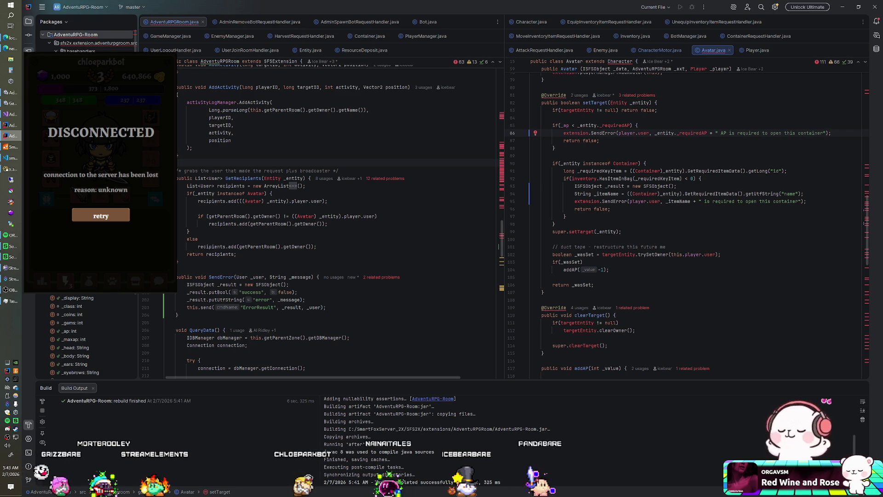
key("Delete")
key("Delete")
key("Delete")
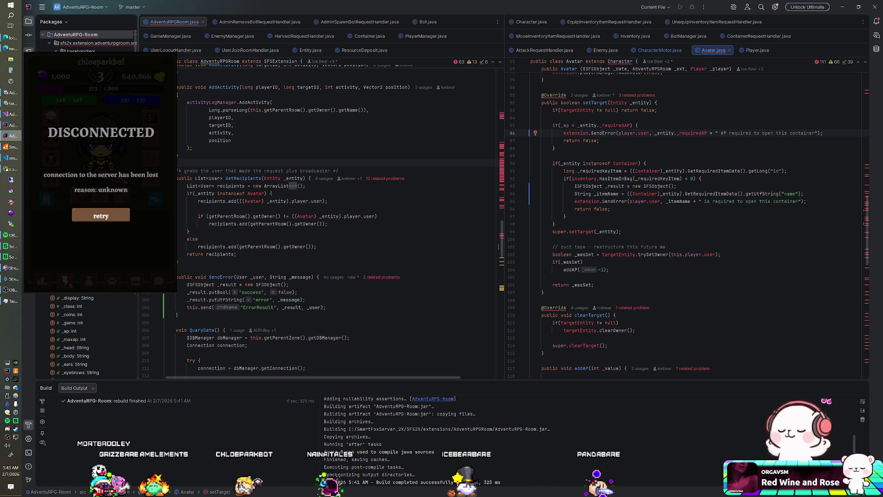
left_click(762, 133)
key("Delete")
key("Delete")
key("Delete")
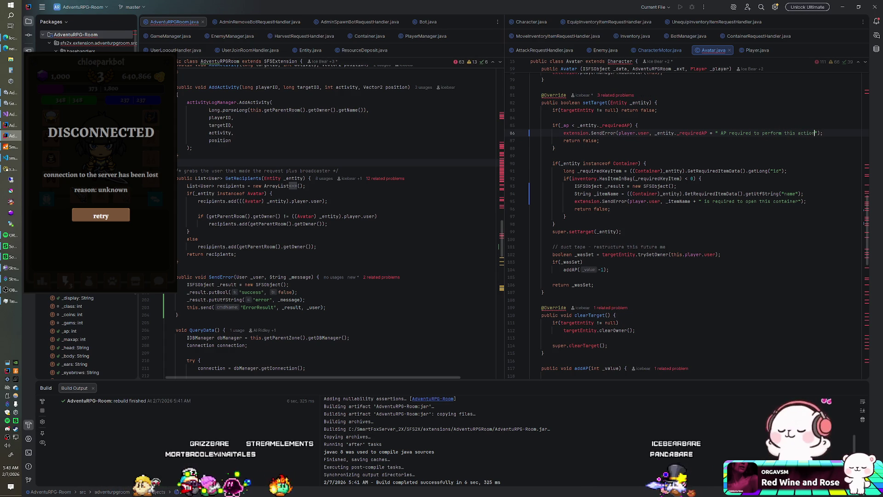
Rebuild the AdventuRPG-Room module, check the SmartFoxServer console, and start the game in Unity's play mode
right_click(89, 37)
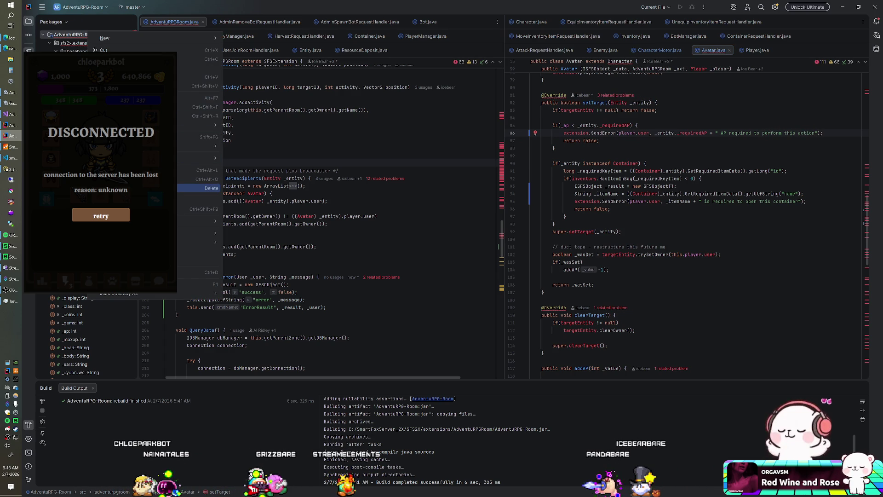
left_click(202, 209)
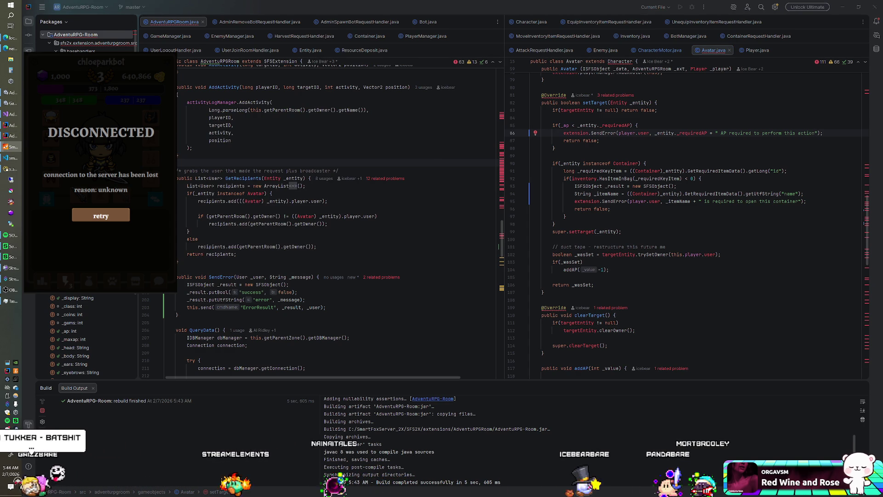
left_click(10, 146)
left_click(10, 146)
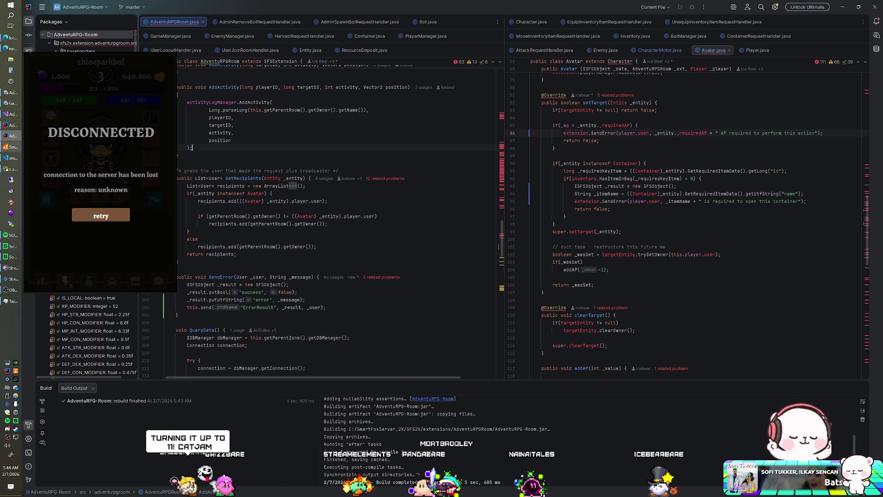
key("alt+Tab")
key("ctrl+p")
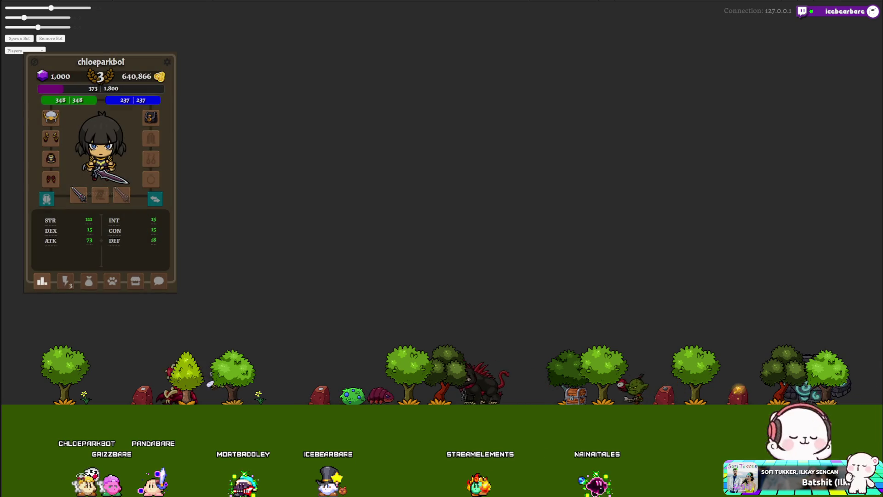
Show the character's actions, harvest the Snooberry Bush, then use the red creature action
left_click(67, 281)
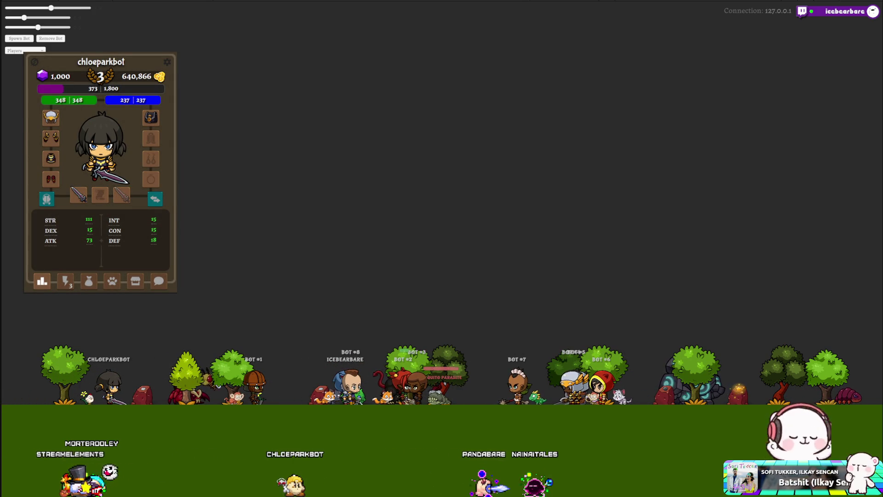
left_click(73, 280)
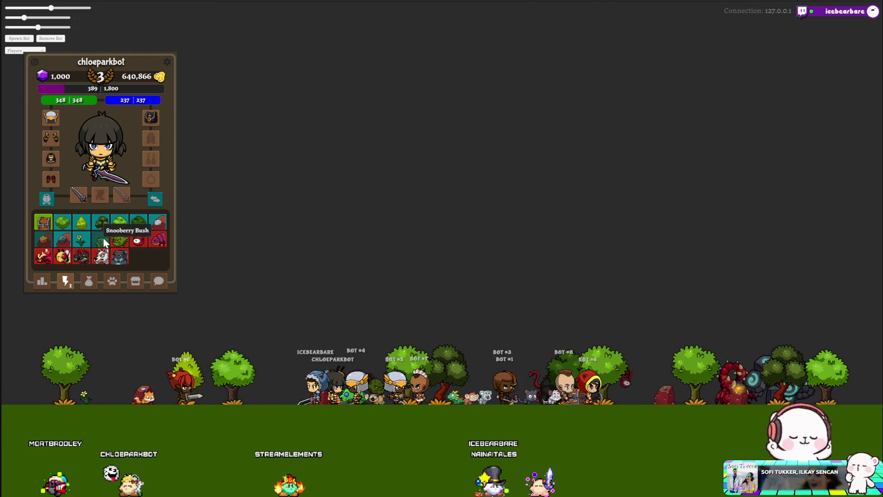
left_click(103, 238)
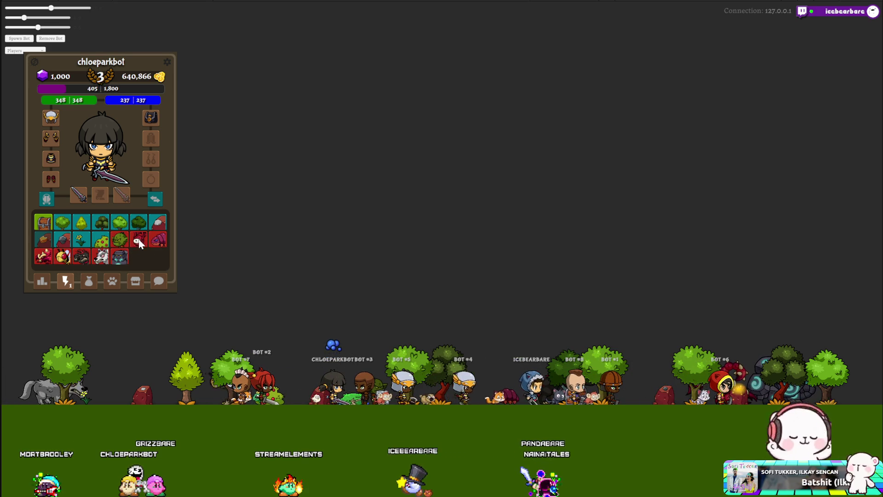
left_click(139, 239)
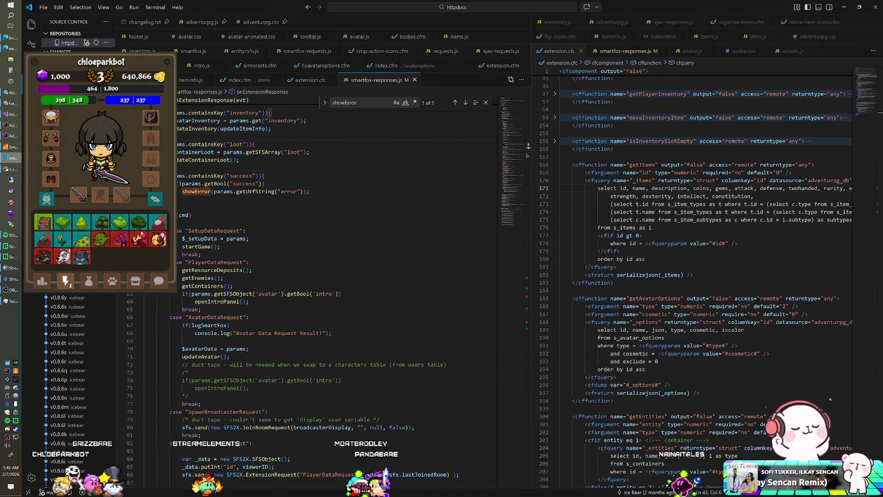
Delete the console.log(_value) line in setActionButtonsStatus, save actions.js, then harvest the purple flower in-game
key("ctrl+Tab")
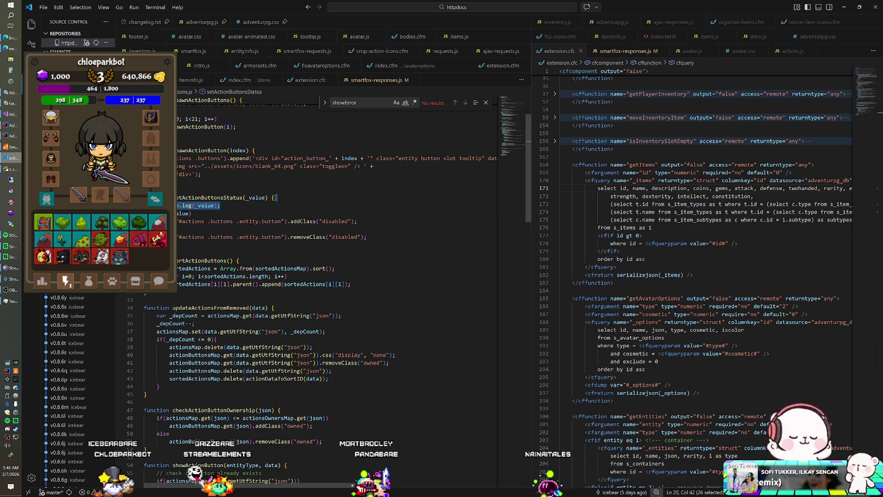
key("shift+Home")
key("shift+Home")
key("BackSpace")
key("BackSpace")
key("Down")
key("Home")
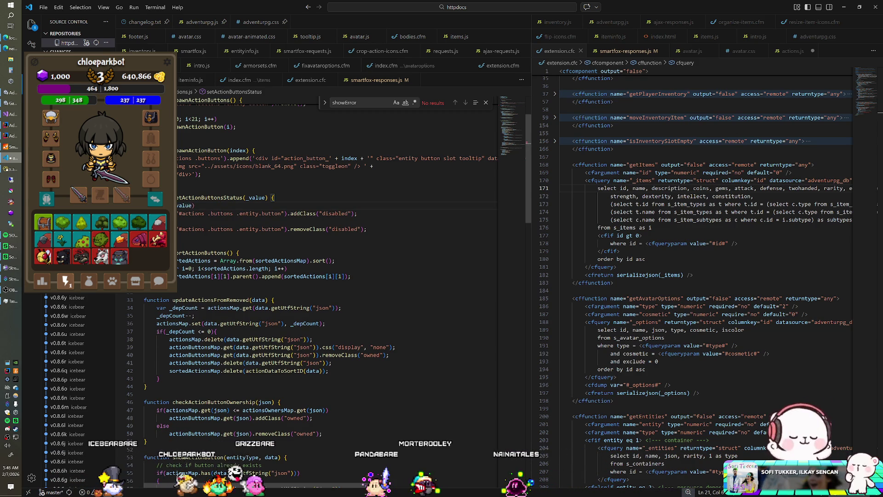
key("Down")
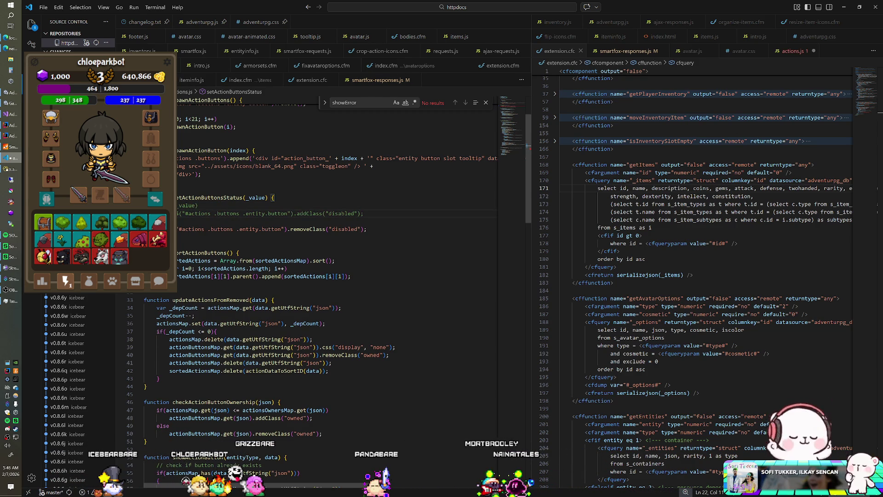
key("ctrl+s")
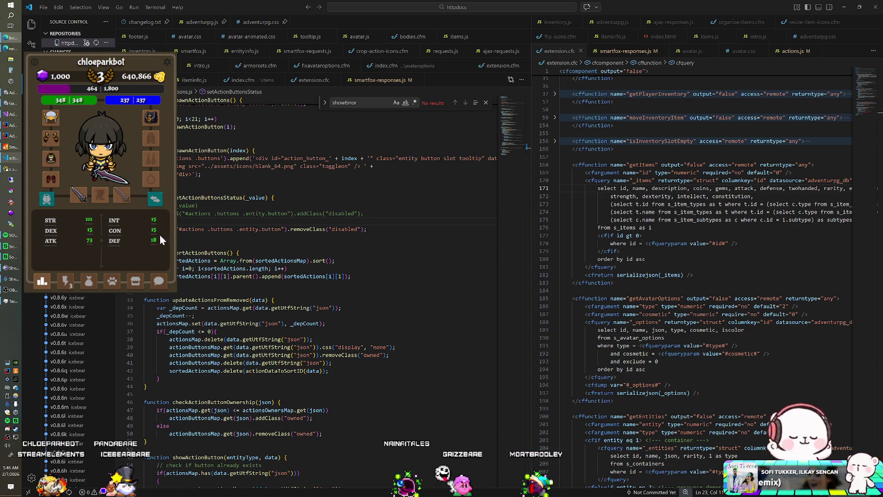
left_click(66, 280)
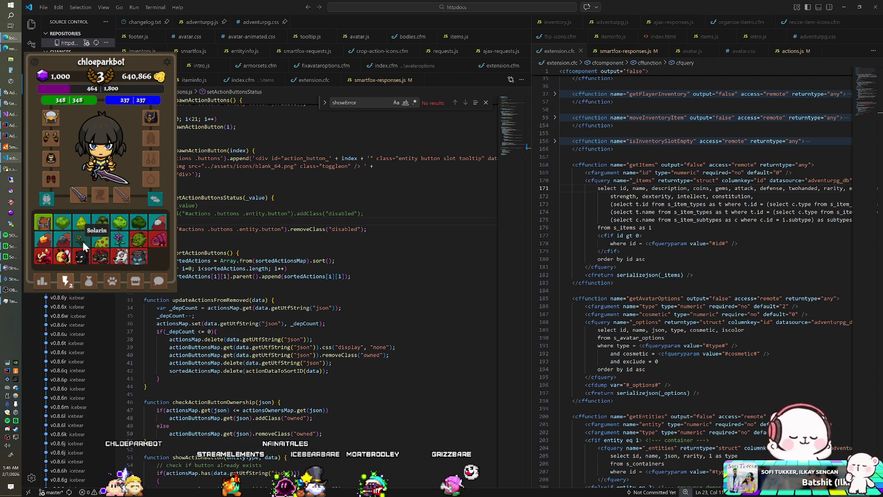
left_click(116, 244)
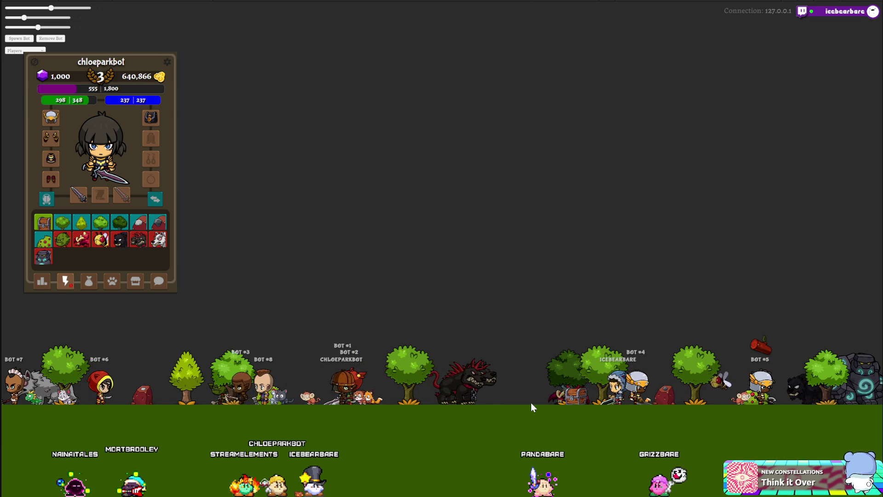
Try an action with too little AP to trigger the '1 AP required to perform this action' error
left_click(79, 224)
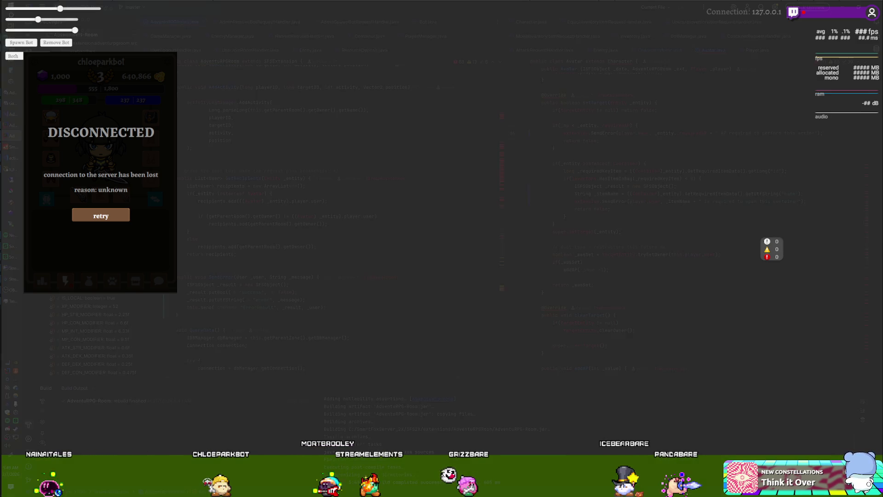
Bring the VS Code window to the front
left_click(12, 156)
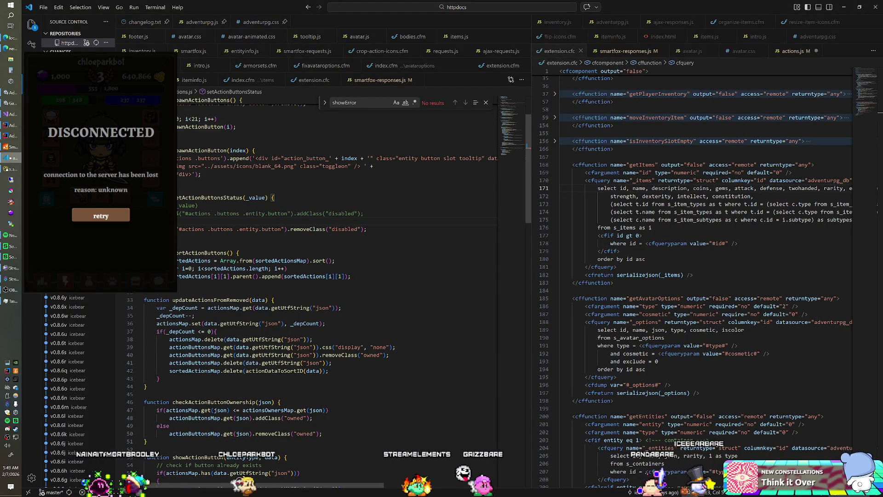
Undo the stray edits on line 20 of actions.js, then switch to the Unity editor
key("ctrl+z")
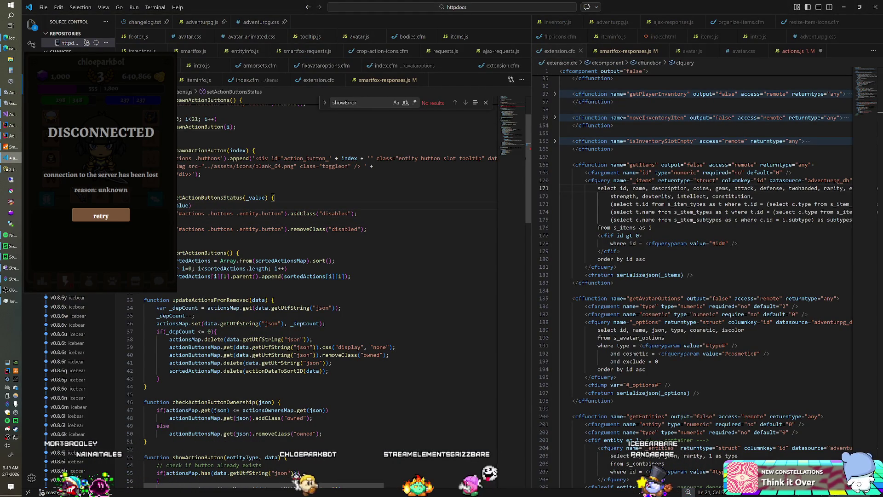
key("ctrl+z")
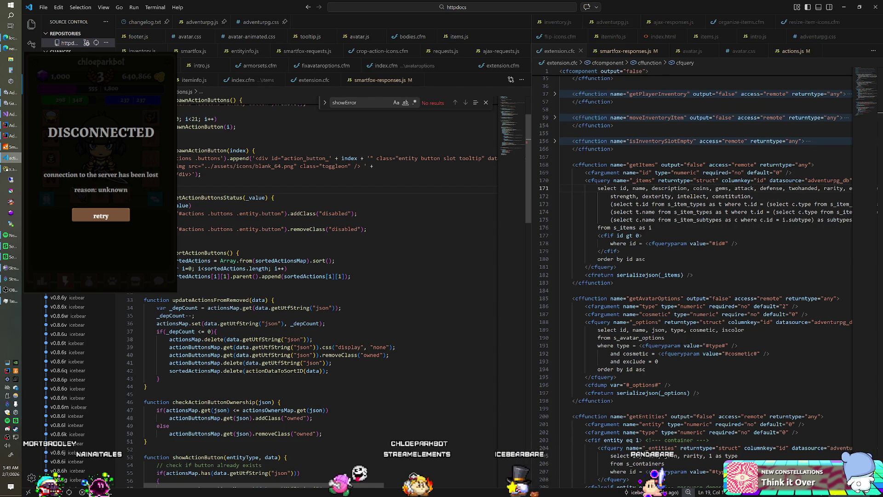
key("alt+Tab")
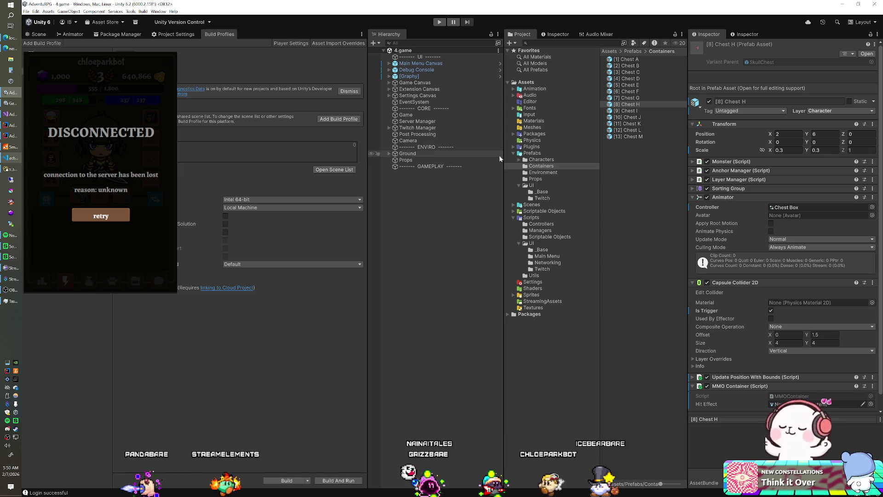
Expand Packages > FantasyMonsters > Apes and open a floating preview of the Monkey prefab
left_click(514, 133)
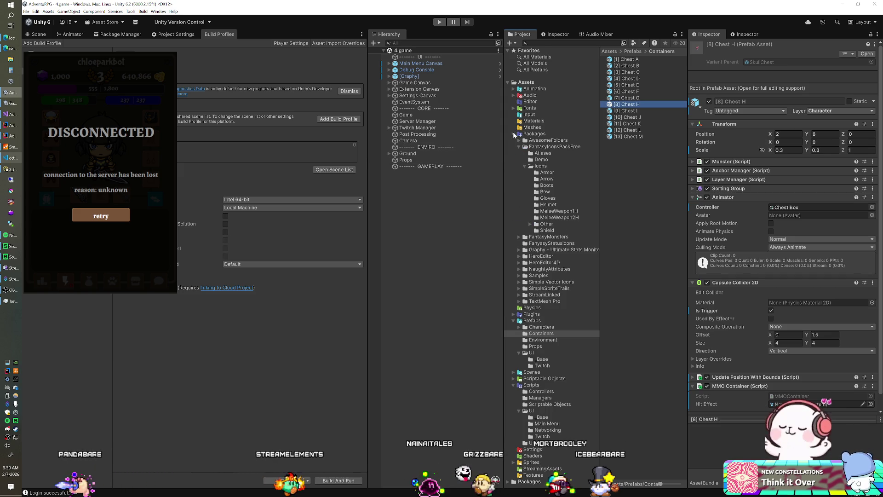
left_click(519, 147)
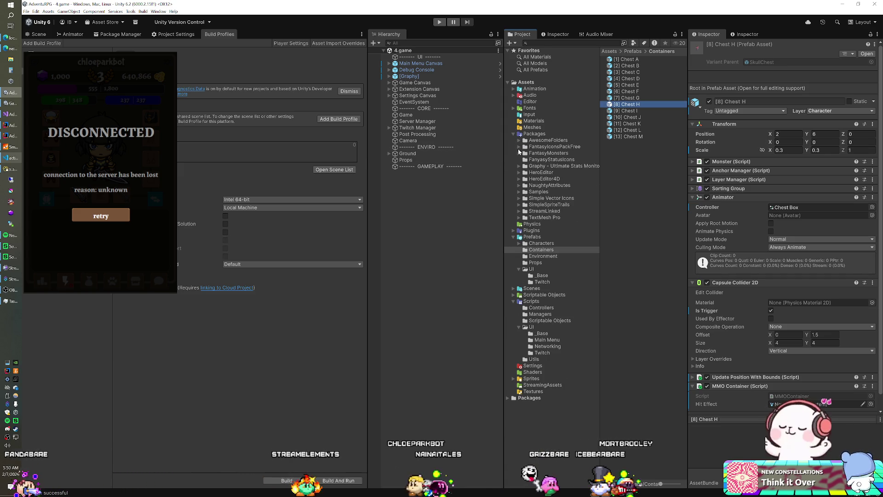
left_click(519, 153)
left_click(530, 192)
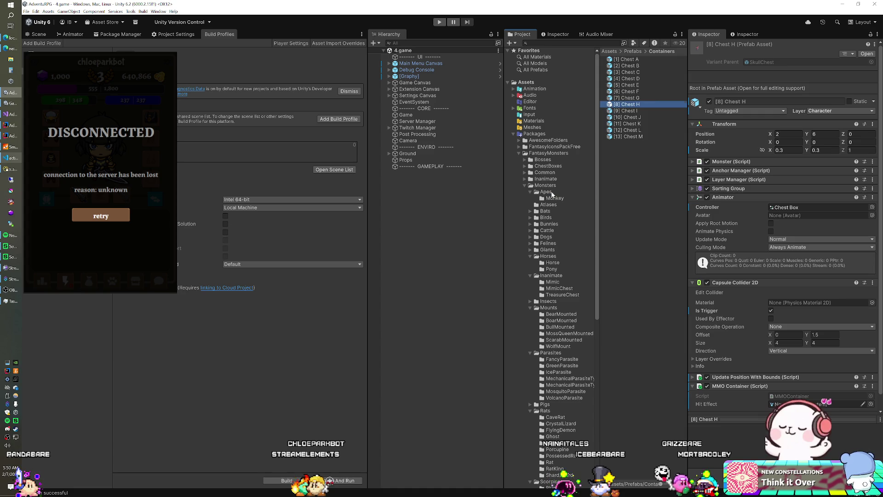
left_click(554, 197)
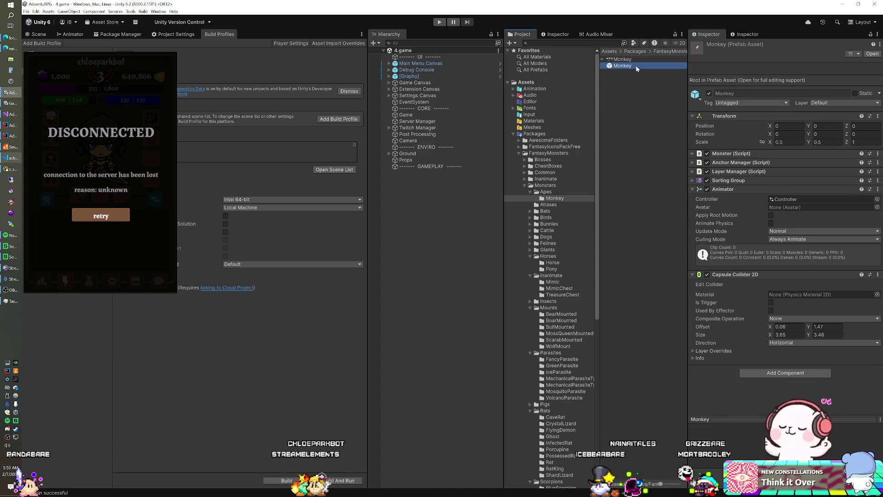
left_click_drag(746, 418, 262, 91)
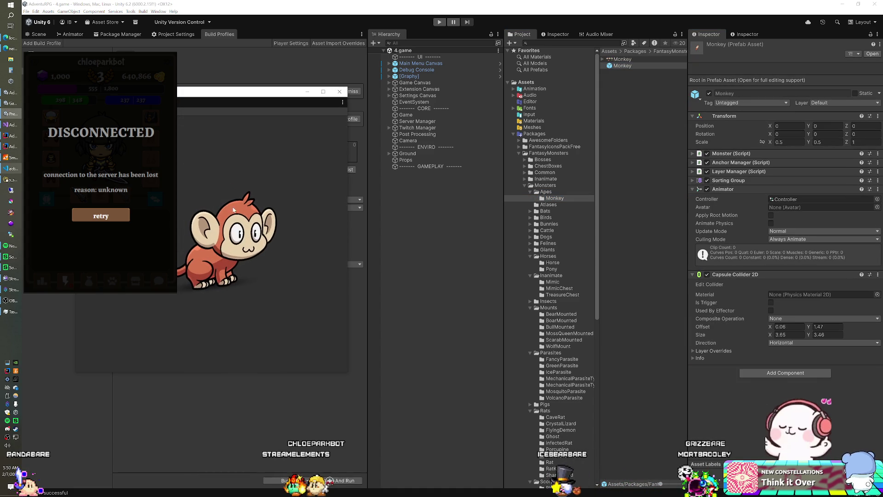
Expand the Bats monster folder, then switch to Navicat and list the database tables
left_click(530, 191)
left_click(531, 204)
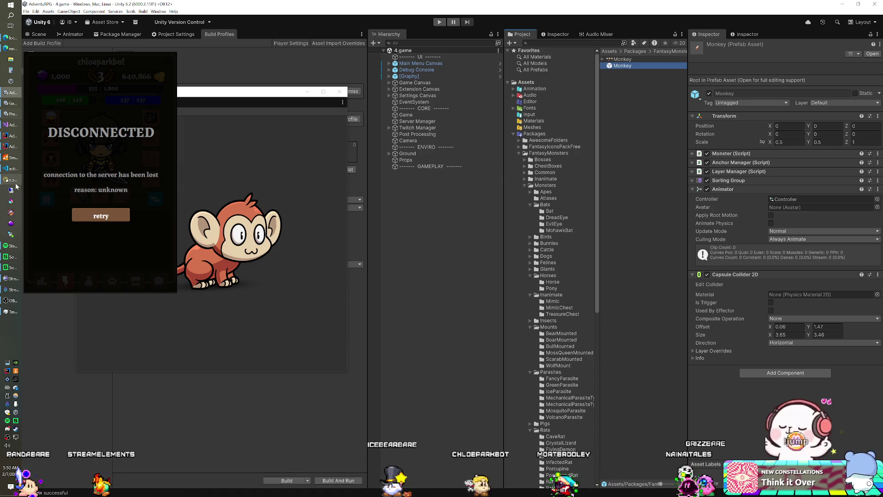
key("alt+Tab")
left_click(292, 150)
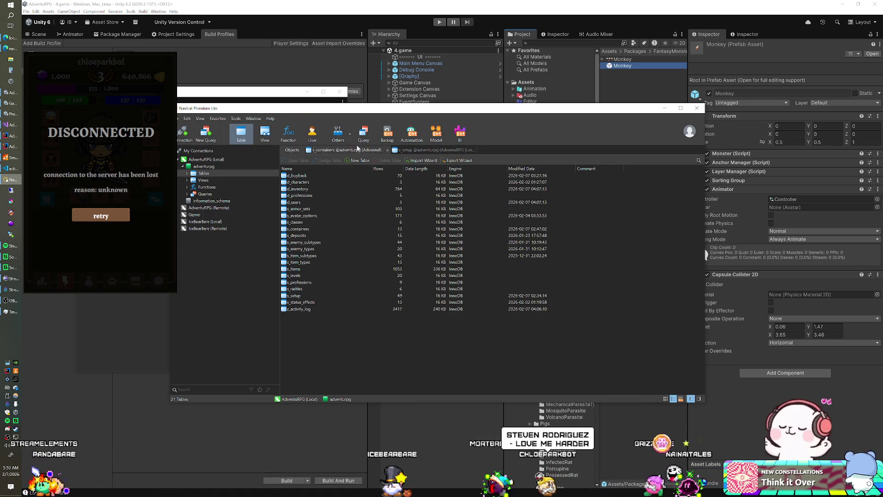
Move the Navicat window aside, shifting it to the left-hand monitor out of Unity's way
left_click_drag(376, 110, 882, 0)
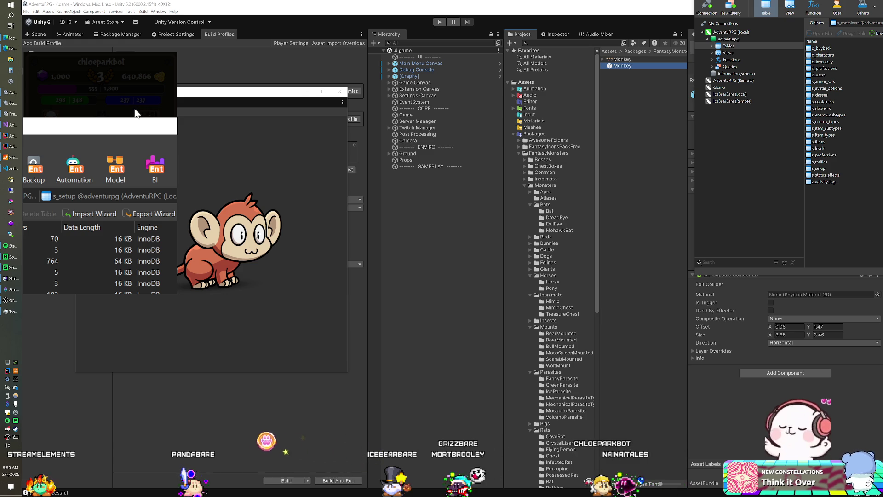
key("super+shift+Left")
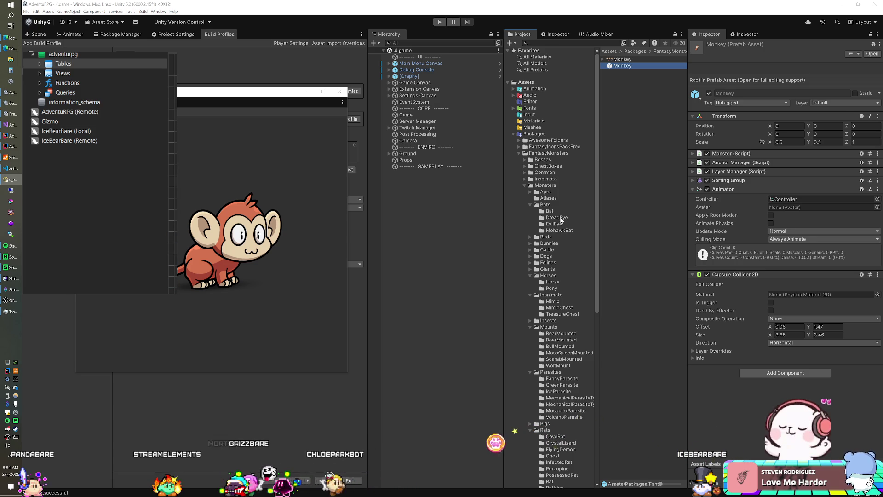
Expand the Dogs monster folder and preview the Husky prefab from a side view
left_click(530, 205)
left_click(530, 210)
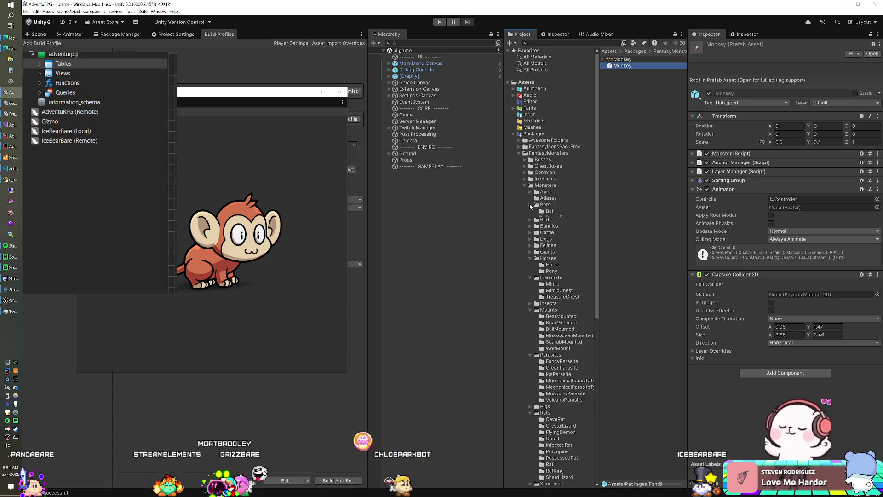
left_click(531, 211)
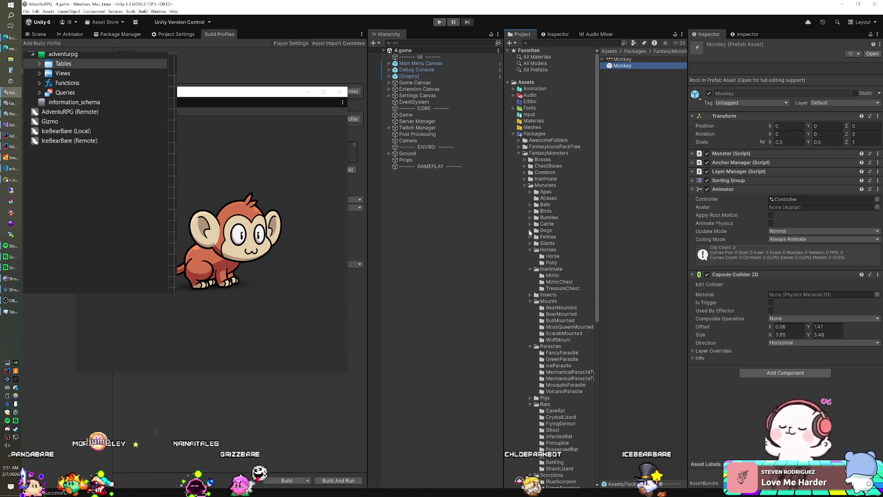
left_click(530, 230)
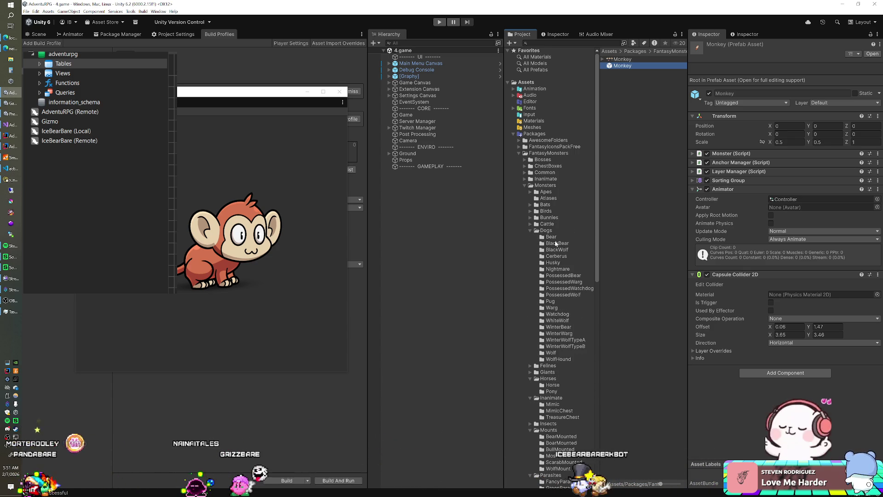
left_click(557, 262)
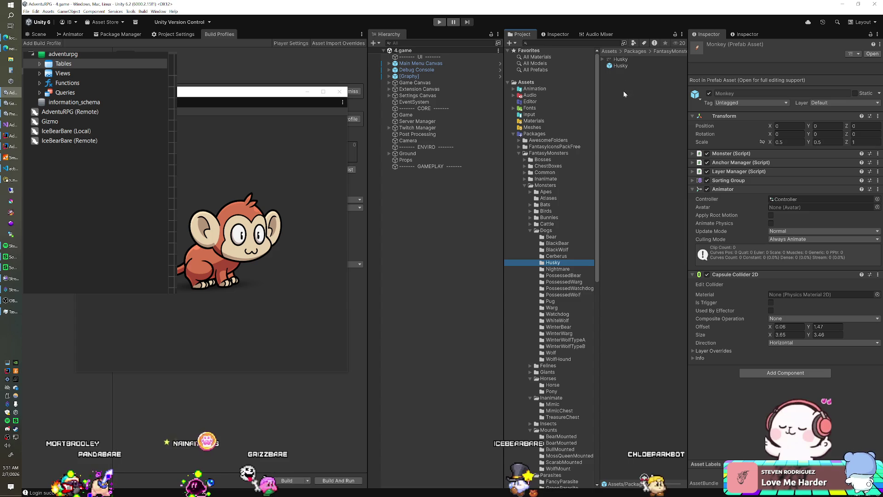
left_click(620, 65)
left_click_drag(300, 279, 203, 252)
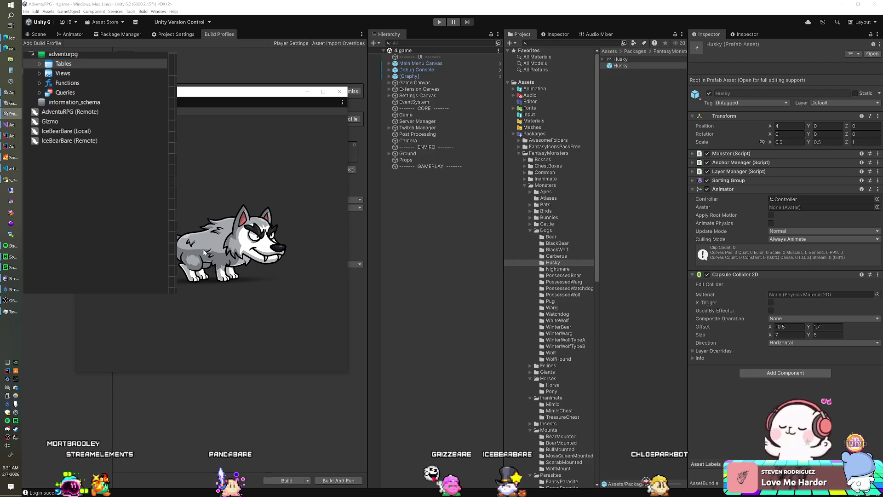
Open the BlackWolf prefab in the Inspector, then open the database's saved queries
left_click(554, 250)
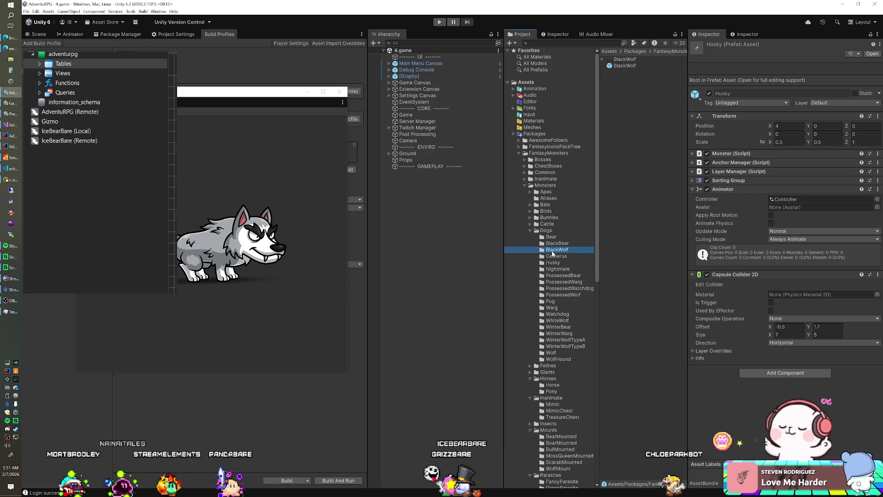
left_click(624, 65)
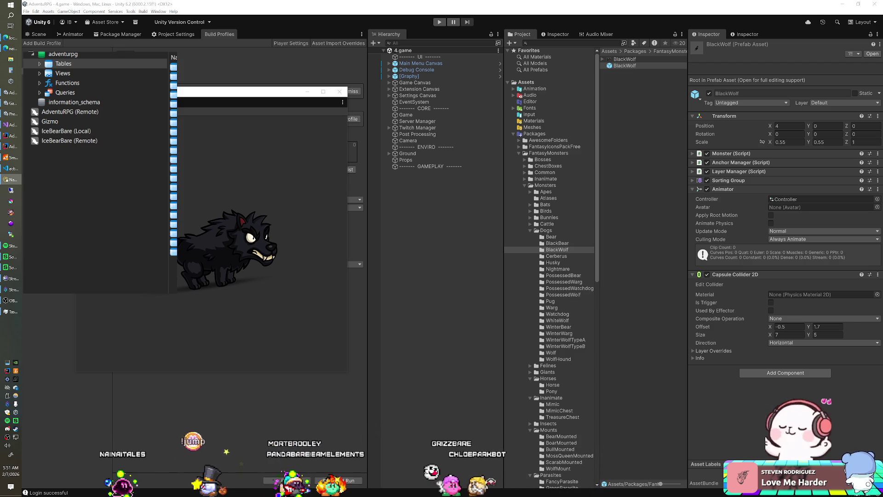
left_click(65, 93)
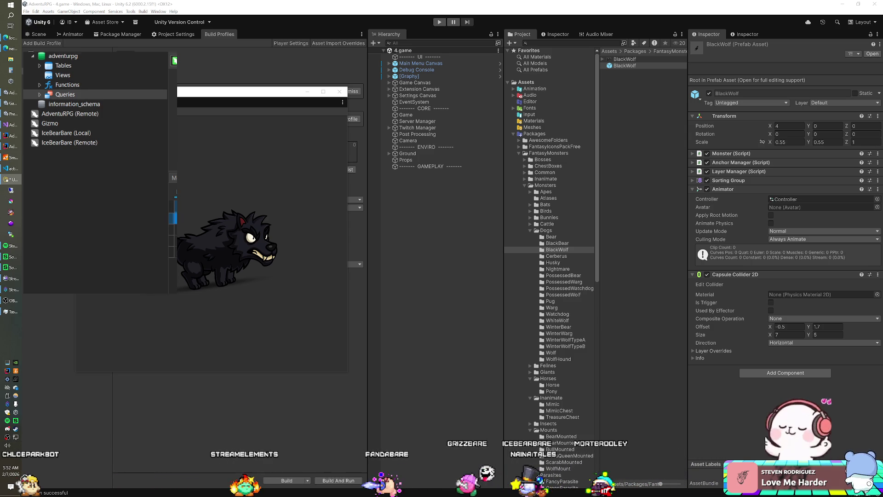
Arrange the Wolf query window beside Unity and inspect the Nightmare prefab
key("super+shift+Right")
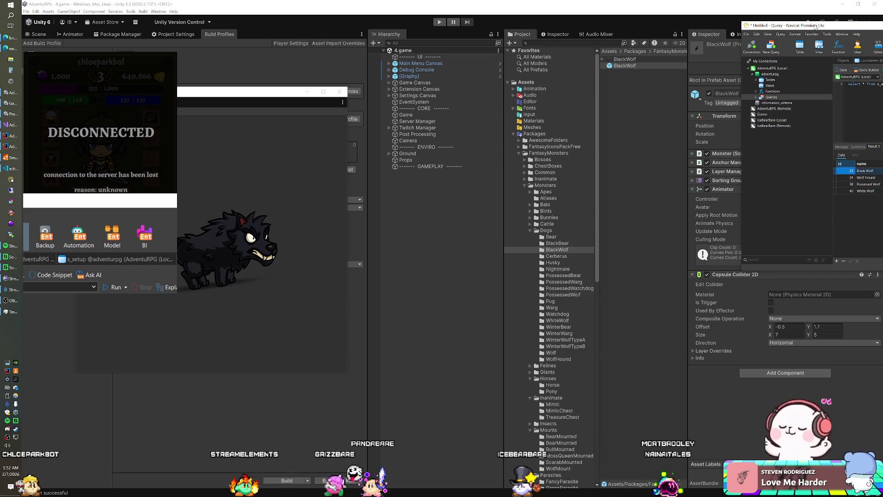
mouse_move(815, 26)
left_mouse_down()
mouse_move(776, 55)
mouse_move(347, 108)
mouse_move(285, 84)
left_mouse_up()
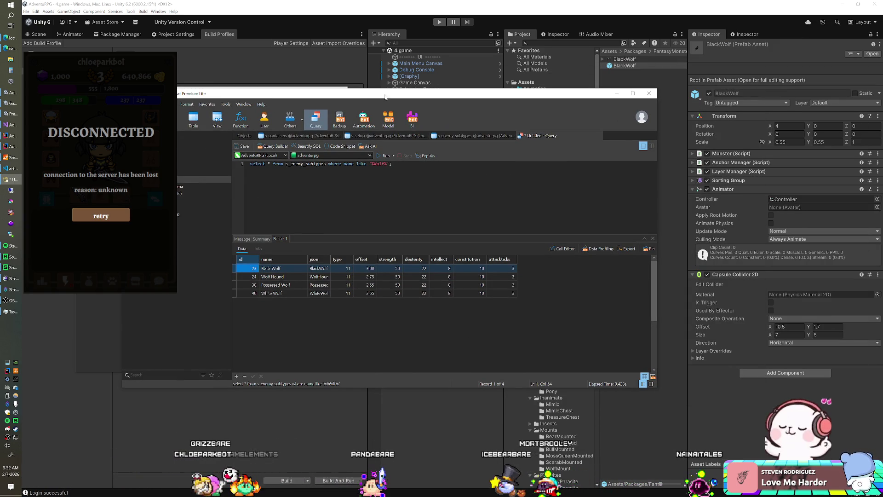
left_click(484, 14)
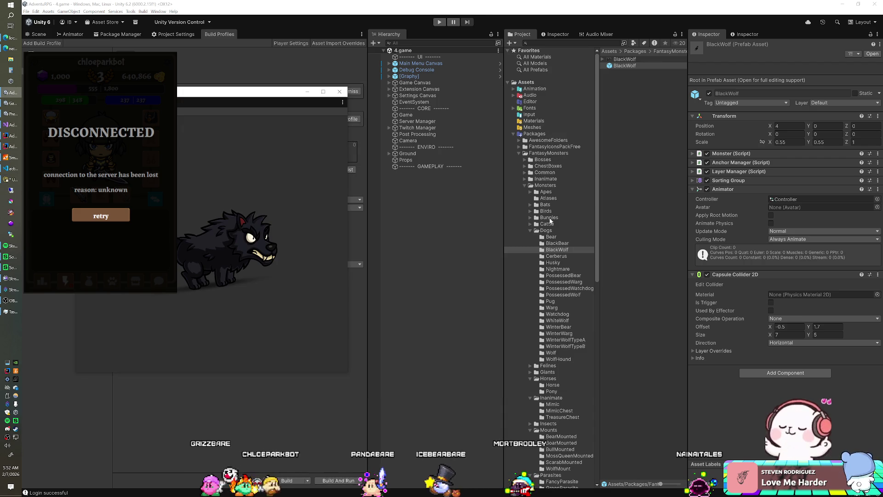
left_click(557, 269)
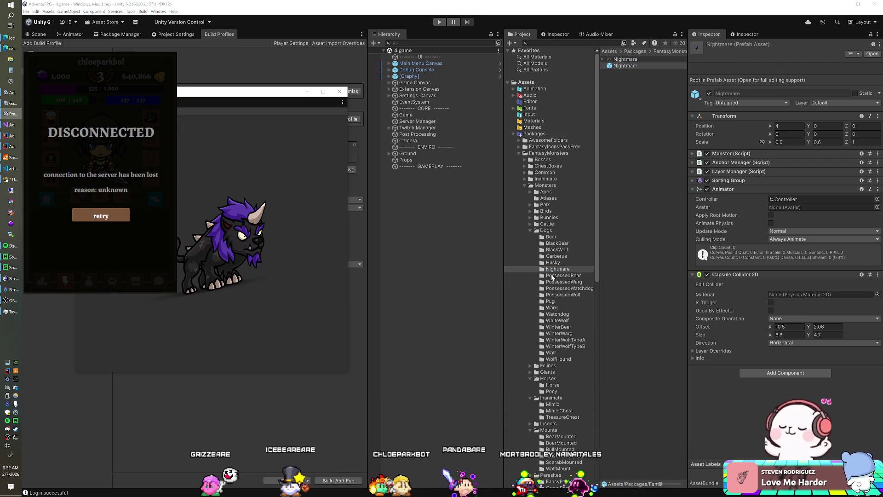
left_click(12, 180)
mouse_move(411, 94)
left_mouse_down()
mouse_move(400, 197)
mouse_move(372, 126)
mouse_move(319, 99)
left_mouse_up()
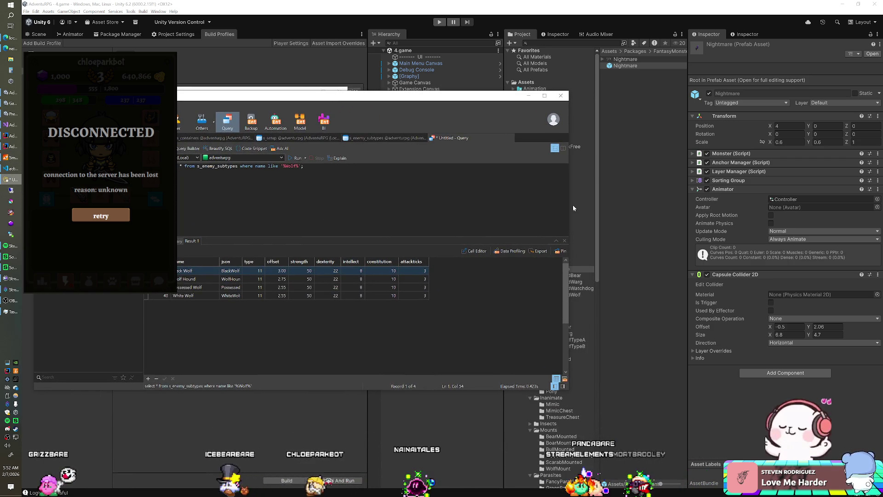
left_click_drag(571, 210, 472, 210)
Change the LIKE filter from '%Wolf%' to '%Bear%' and run it, then rerun the Wolf query
left_click(293, 167)
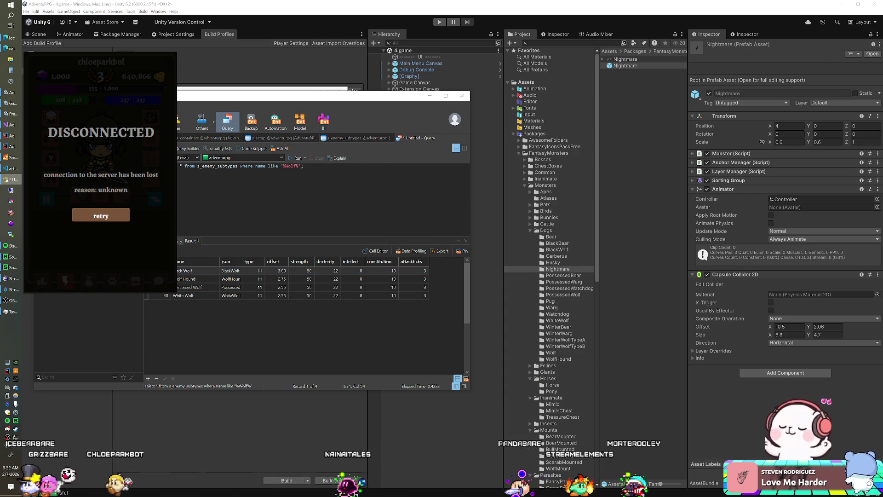
key("BackSpace")
key("BackSpace")
key("BackSpace")
key("Delete")
type("Bear")
key("ctrl+r")
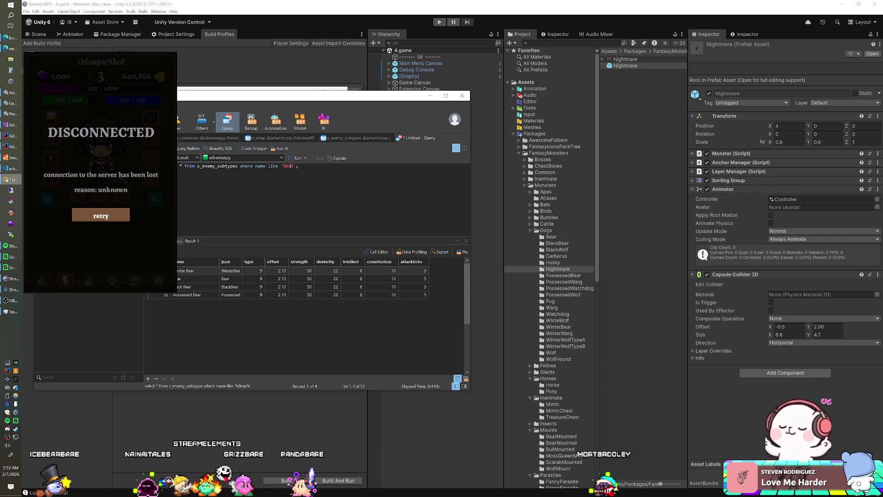
key("ctrl+r")
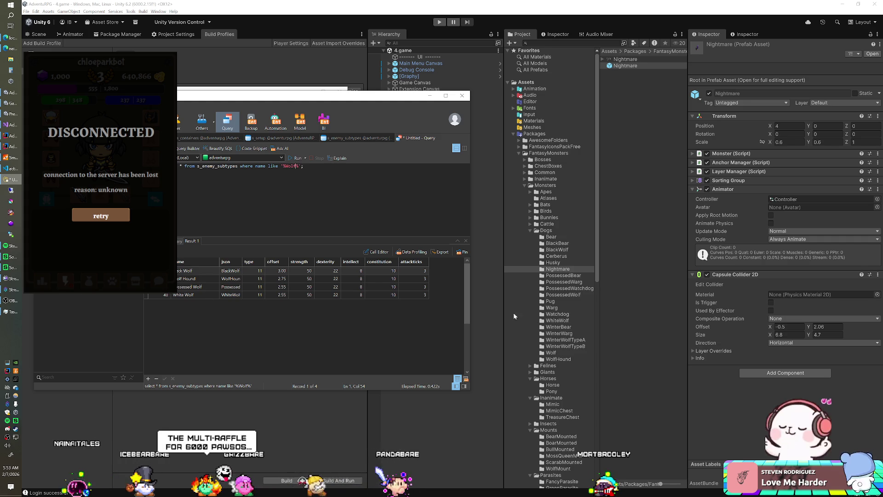
Place WinterWolfTypeA and WinterWolfTypeB prefab instances into the scene
left_click(556, 321)
left_click(557, 327)
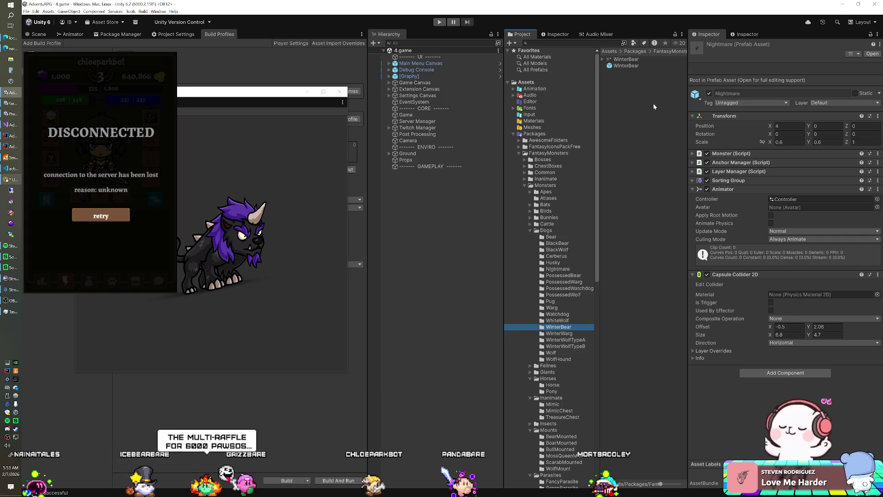
left_click(562, 340)
left_click(645, 67)
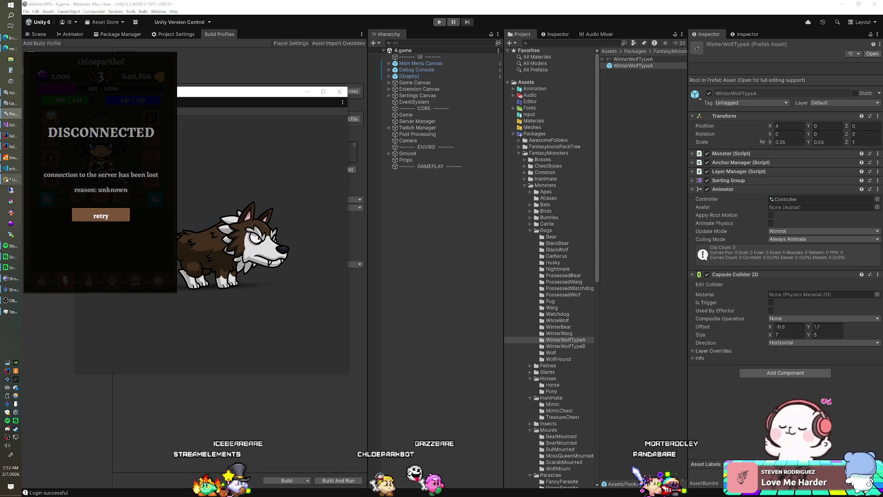
left_click_drag(633, 65, 450, 219)
left_click(565, 346)
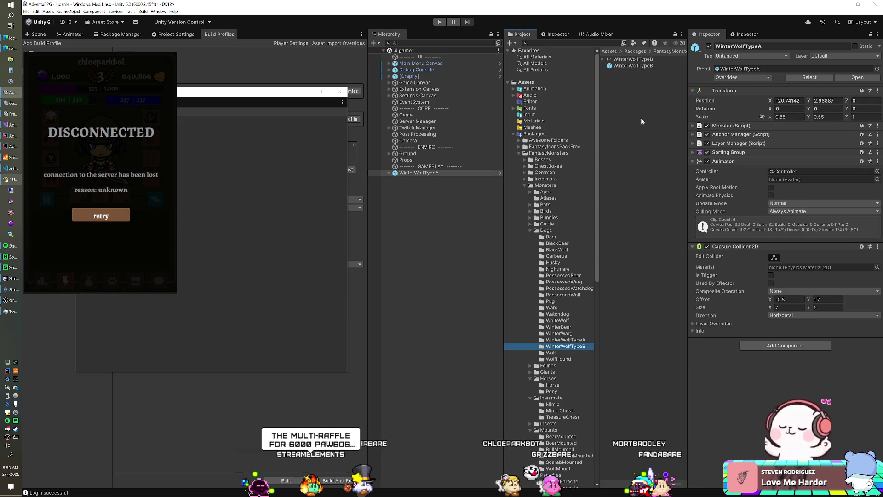
mouse_move(633, 66)
left_mouse_down()
mouse_move(449, 233)
mouse_move(448, 223)
left_mouse_up()
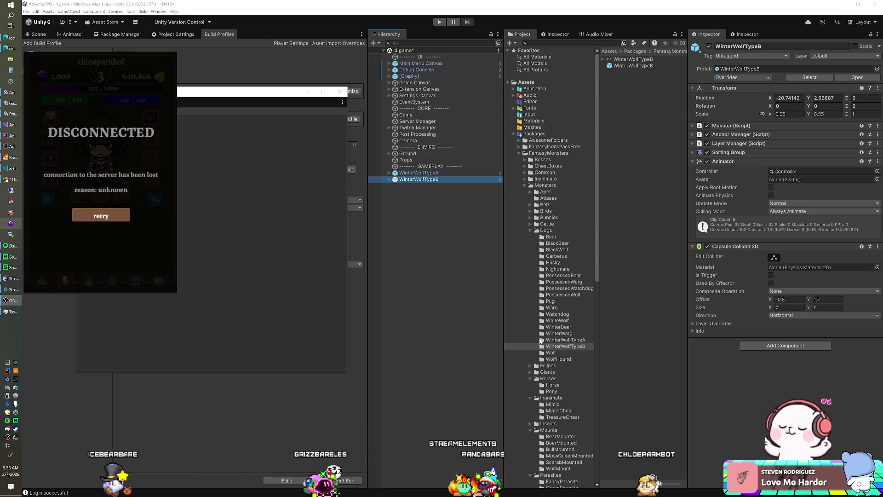
Inspect the WolfHound prefab at 0.5 scale, then bring the Navicat query window forward
left_click(555, 360)
left_click(625, 66)
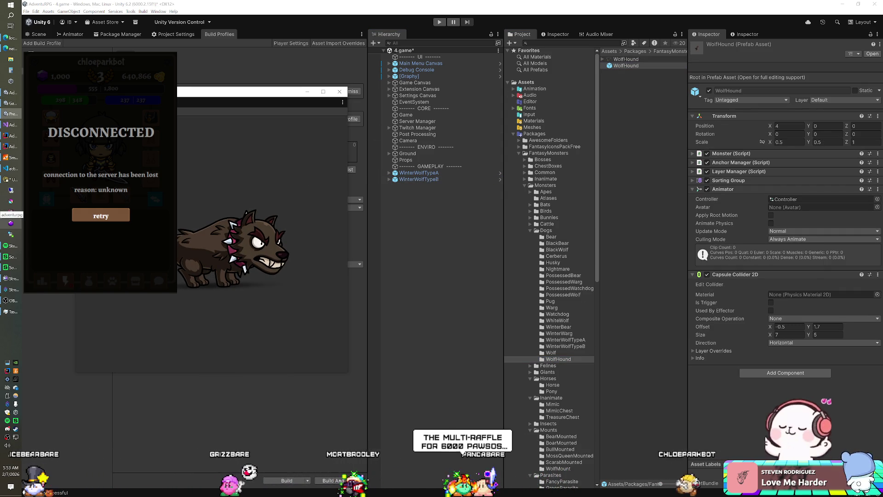
left_click(10, 181)
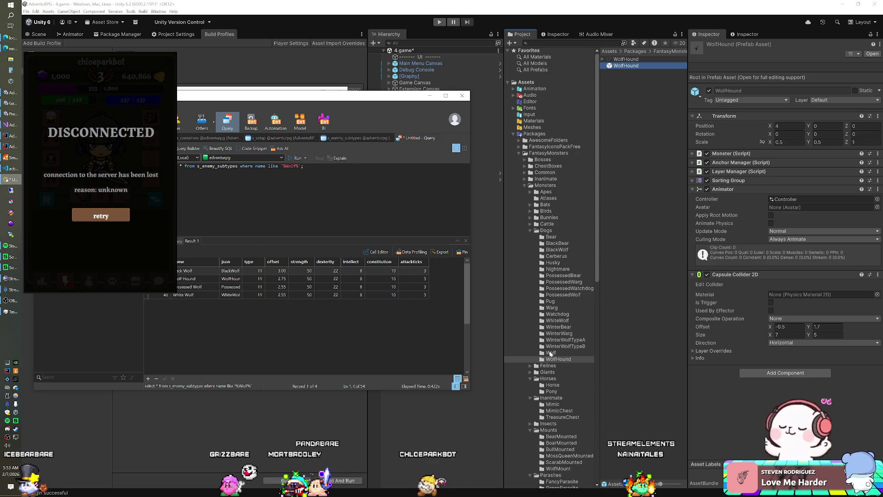
Add a Wolf prefab instance to the scene
left_click(551, 352)
left_click(618, 66)
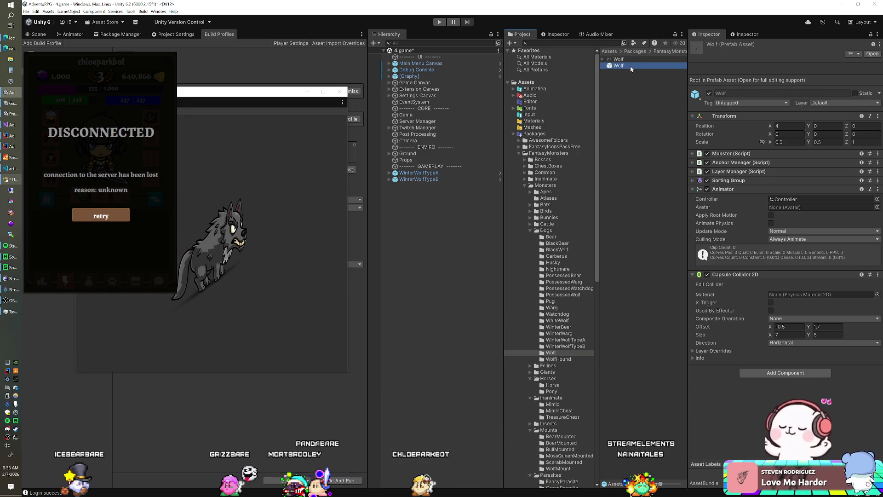
left_click_drag(514, 162, 445, 219)
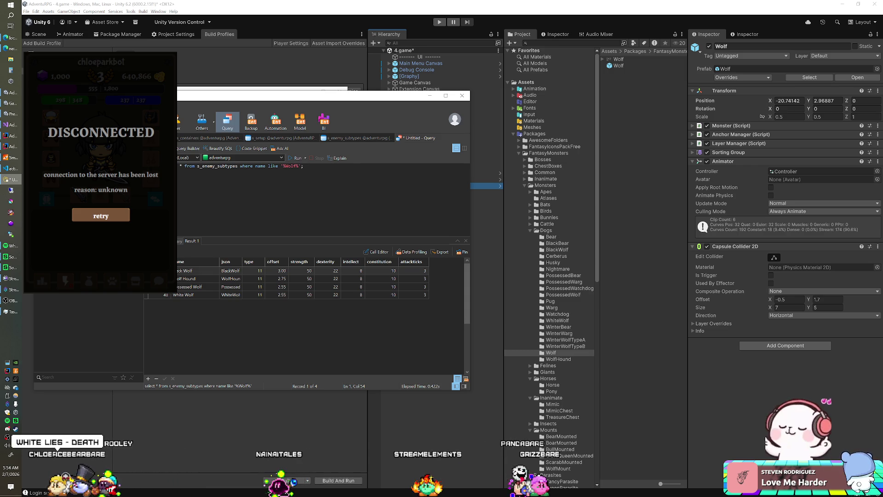
Run the subtype LIKE query for Bear, then Warg, then Watch in Navicat
double_click(290, 167)
type("Bear")
key("ctrl+r")
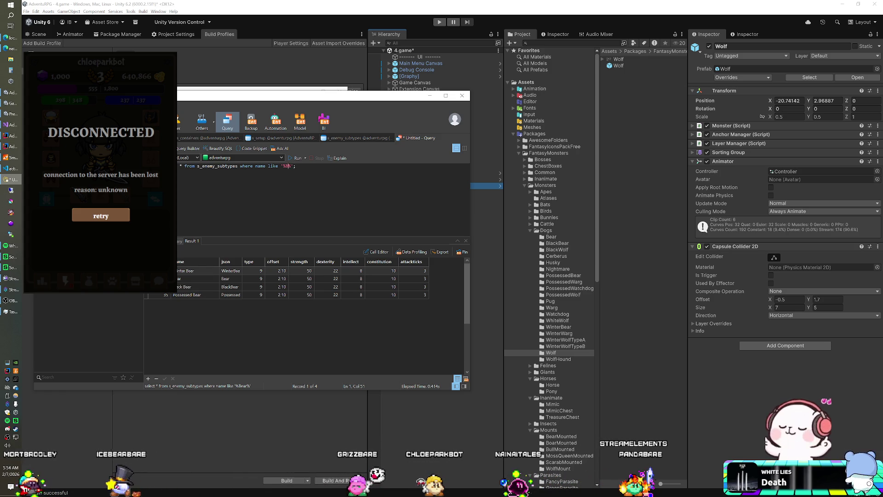
type("arg")
key("ctrl+r")
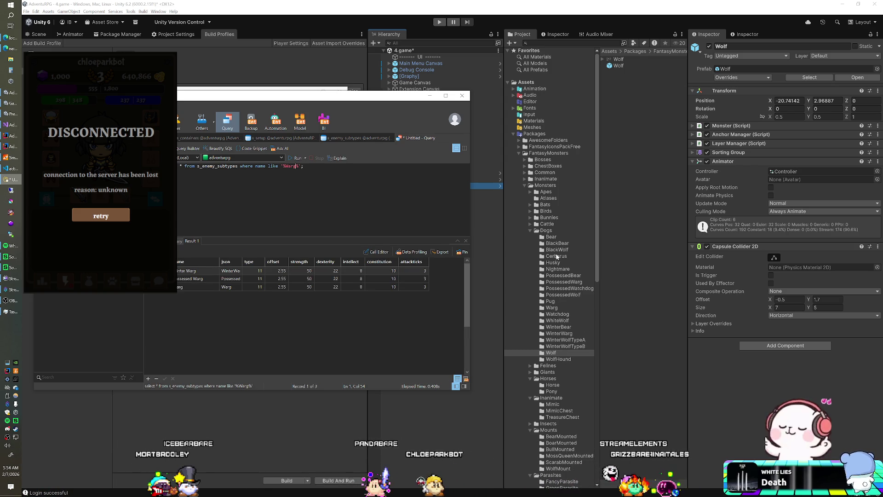
key("BackSpace")
key("BackSpace")
type("tch")
key("ctrl+r")
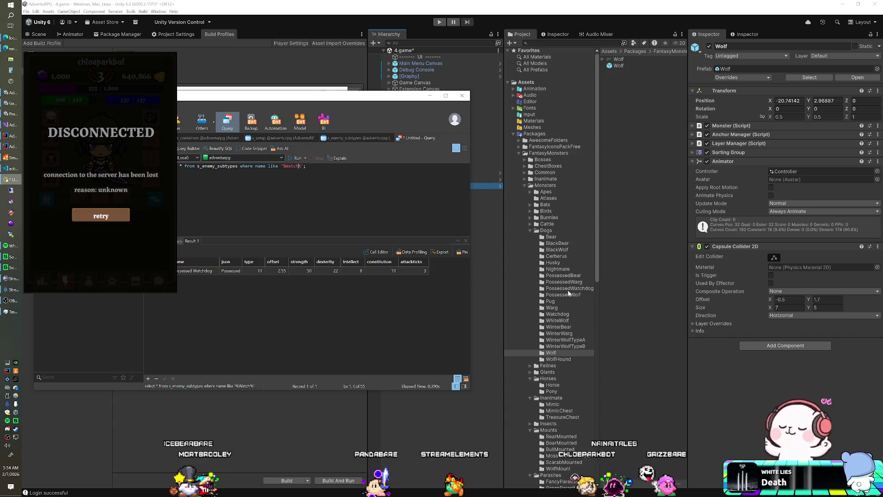
Add a Watchdog instance to the scene and collapse the Dogs folder
left_click(559, 315)
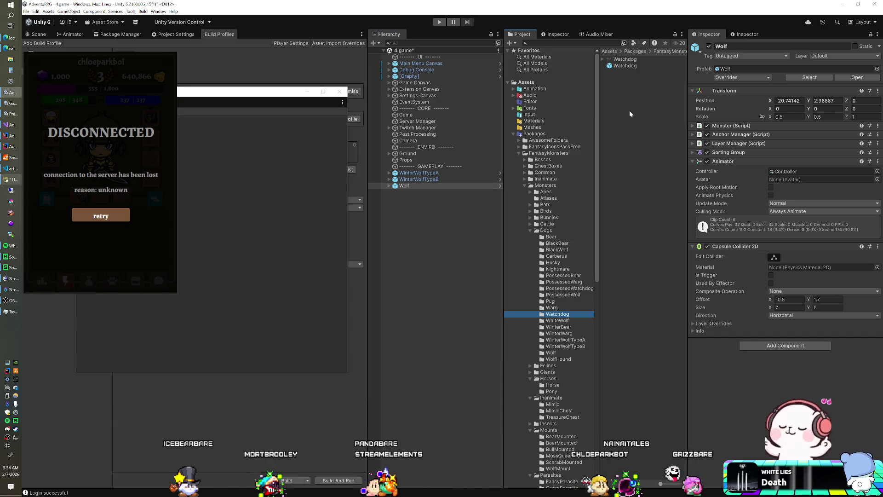
left_click_drag(625, 65, 466, 243)
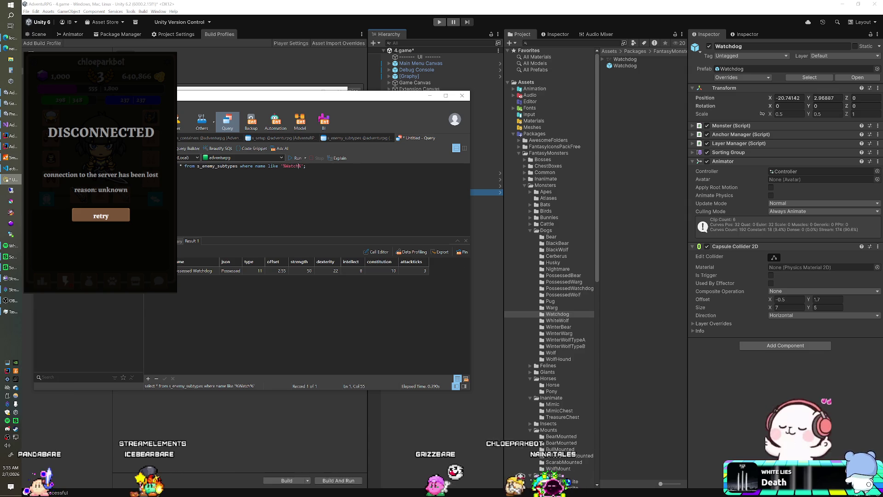
left_click(532, 230)
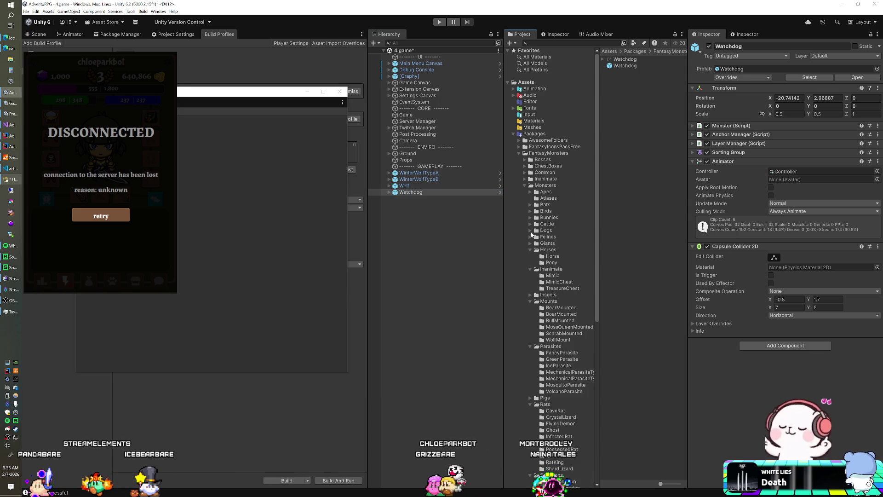
Open the Felines BattlePanther prefab, select its AnchorBody, and view its 2048x1024 sprite sheet settings
left_click(532, 237)
left_click(548, 244)
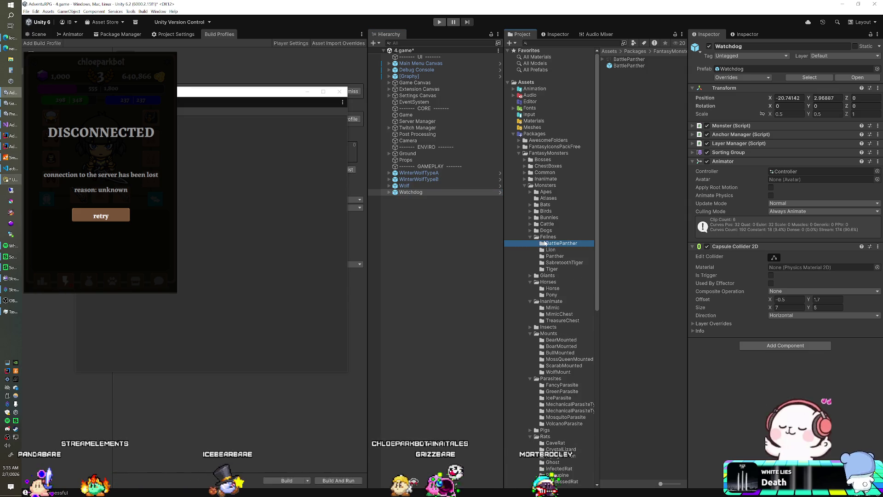
mouse_move(629, 65)
left_mouse_down()
mouse_move(239, 248)
mouse_move(243, 258)
mouse_move(232, 249)
left_mouse_up()
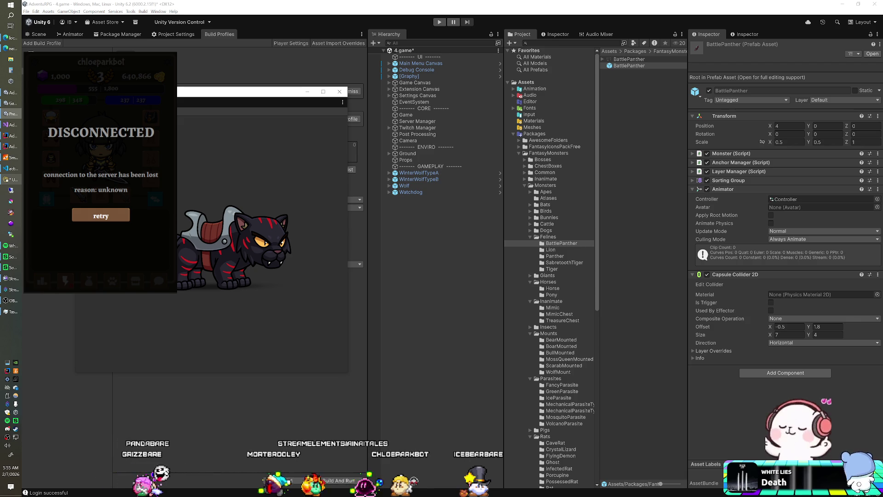
double_click(639, 66)
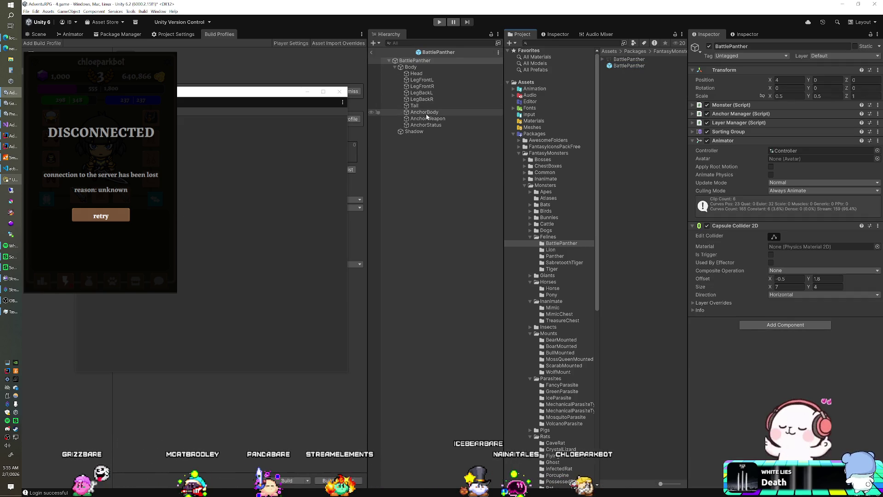
left_click(426, 112)
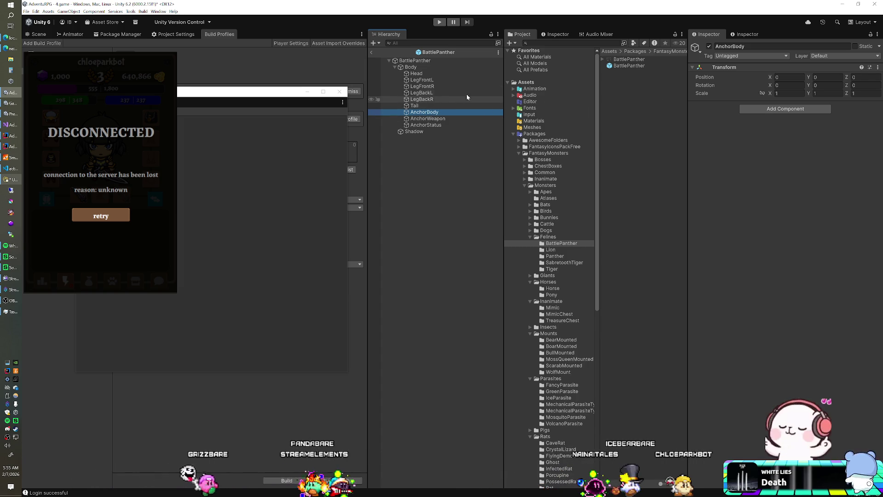
left_click(615, 60)
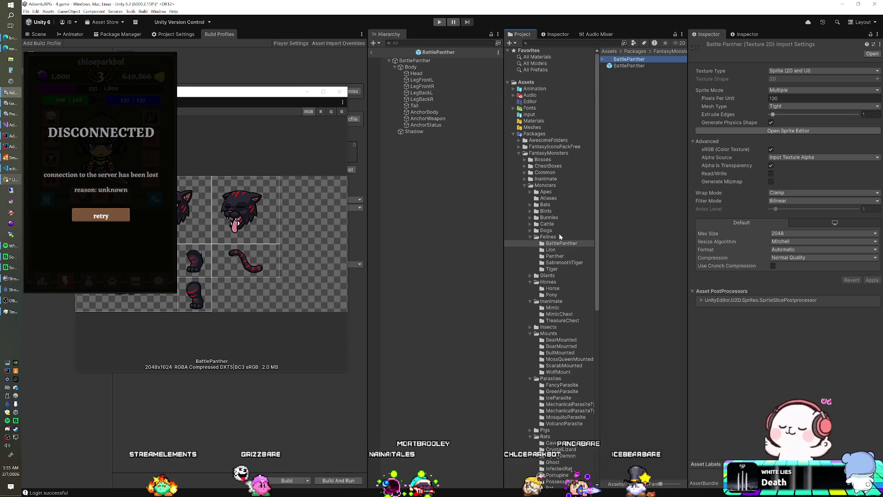
Preview the Lion, Panther, SabretoothTiger and Tiger prefabs, then expand Giants and switch to Navicat
left_click(553, 251)
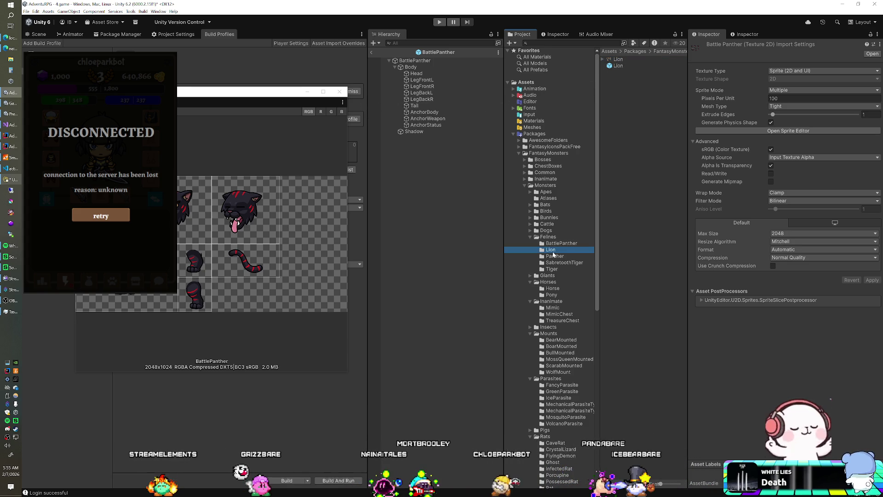
left_click(618, 67)
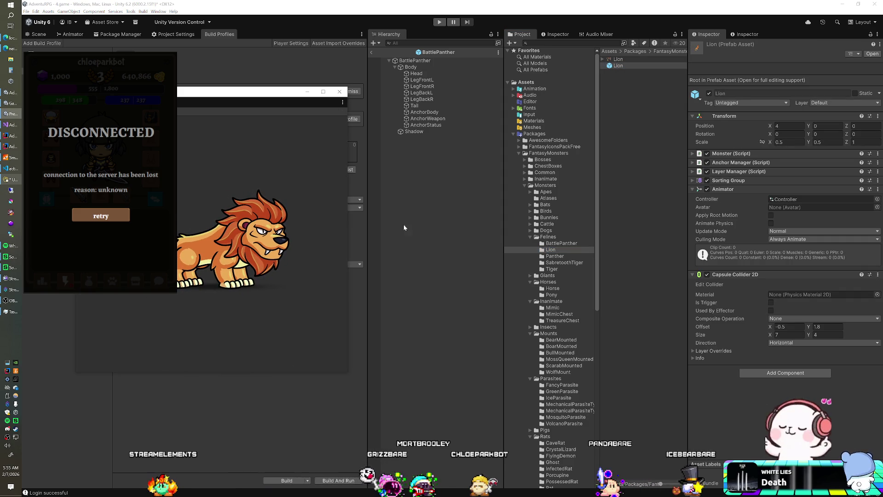
left_click(552, 256)
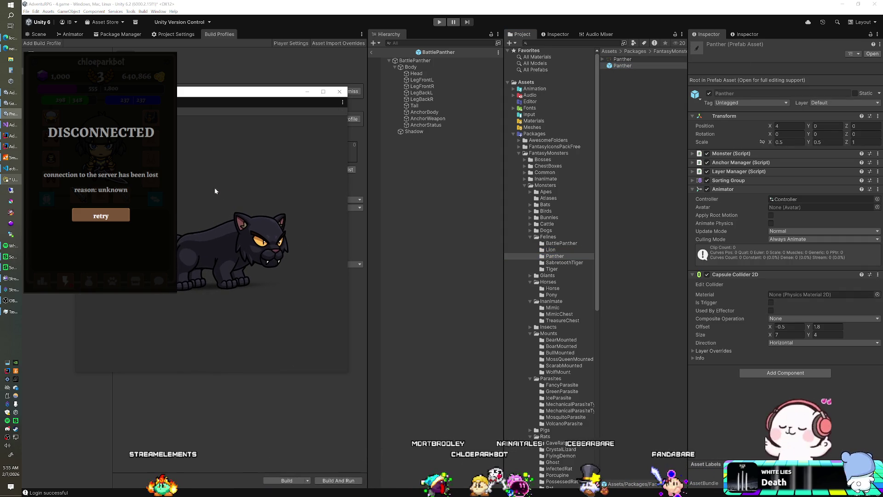
left_click(574, 263)
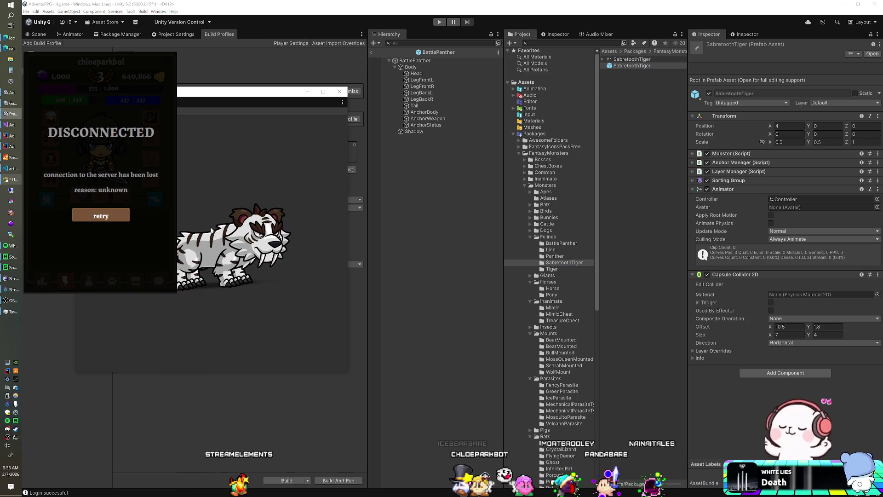
left_click(570, 269)
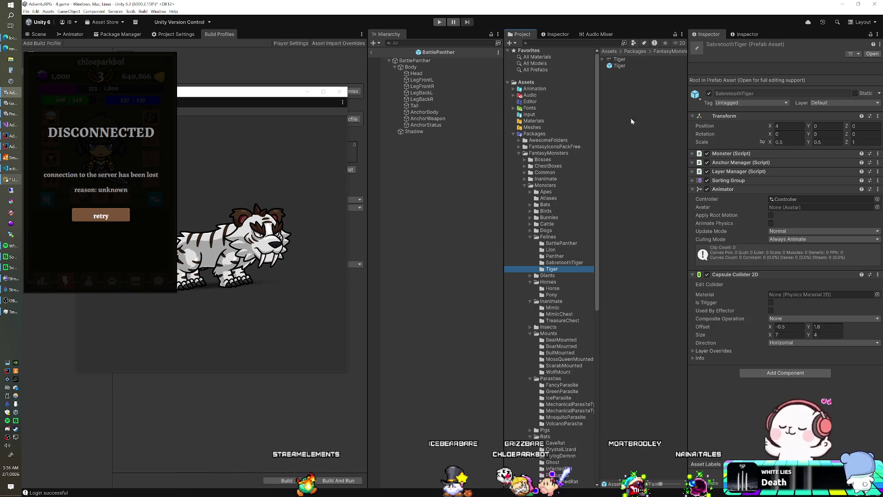
left_click(628, 66)
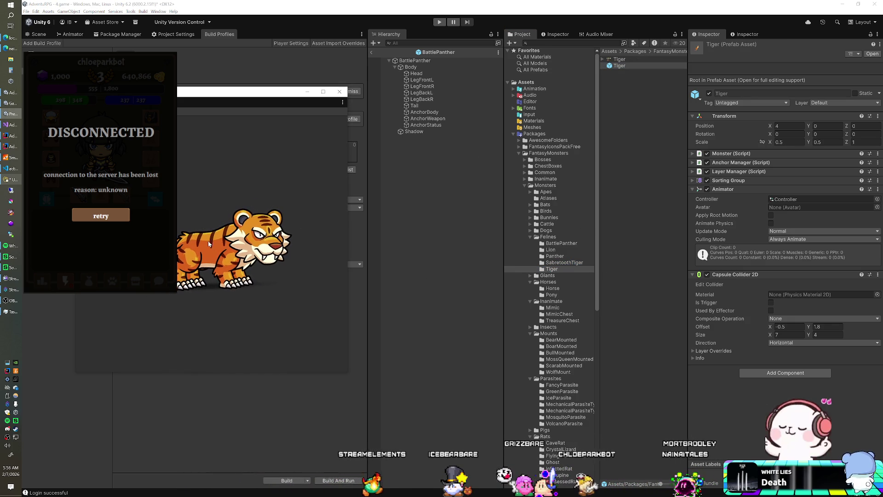
left_click(530, 275)
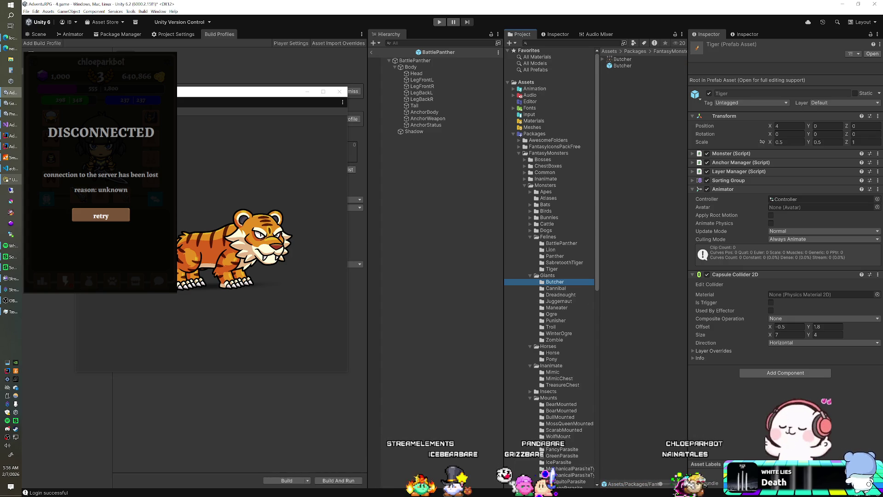
left_click(16, 182)
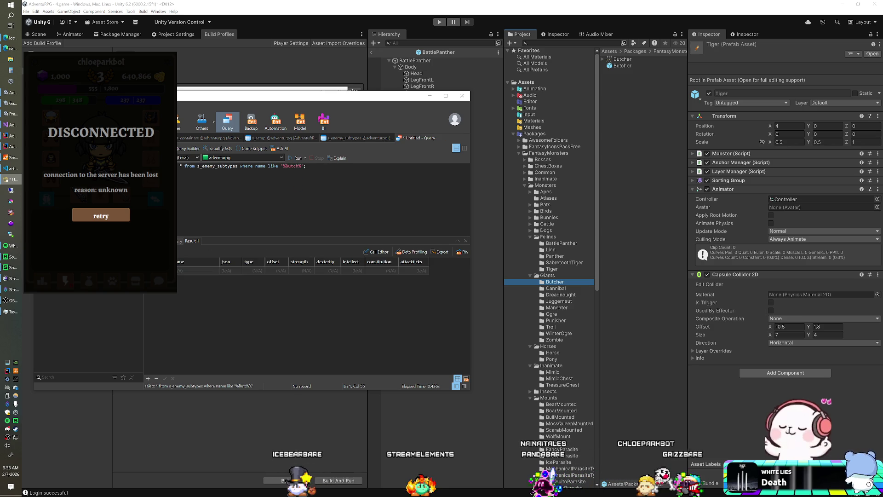
Drop a Butcher instance and run the Cannibal subtype query in Navicat
mouse_move(620, 69)
left_mouse_down()
mouse_move(442, 240)
mouse_move(414, 250)
left_mouse_up()
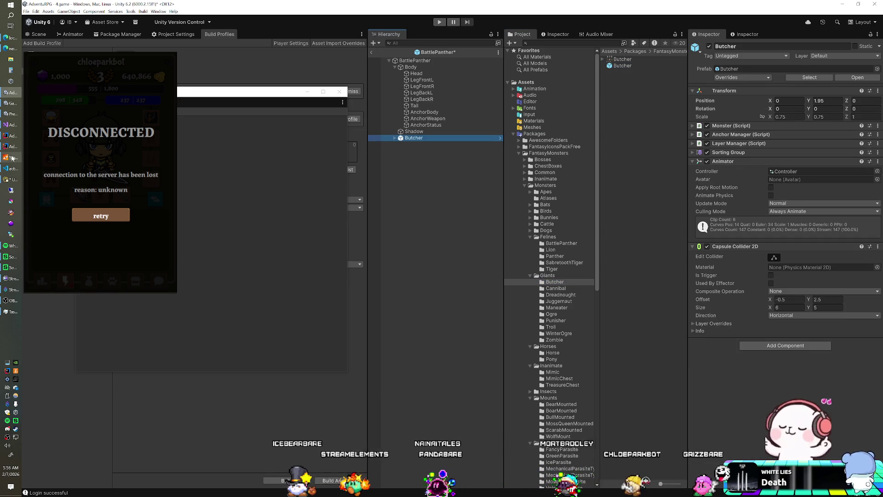
left_click(18, 180)
key("BackSpace")
key("BackSpace")
key("BackSpace")
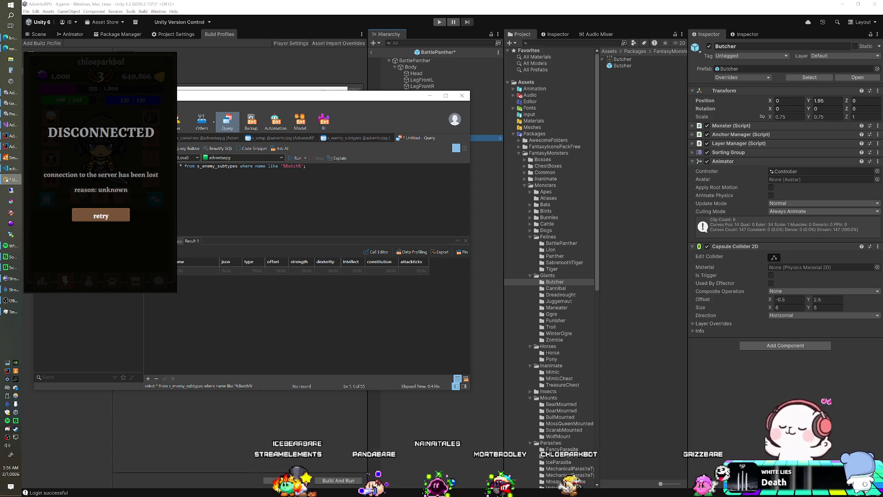
key("BackSpace")
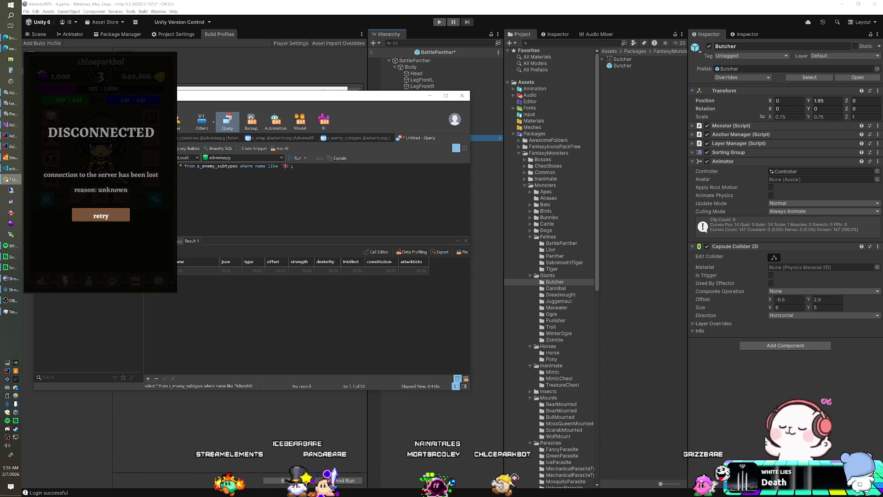
type("Cann%")
key("ctrl+r")
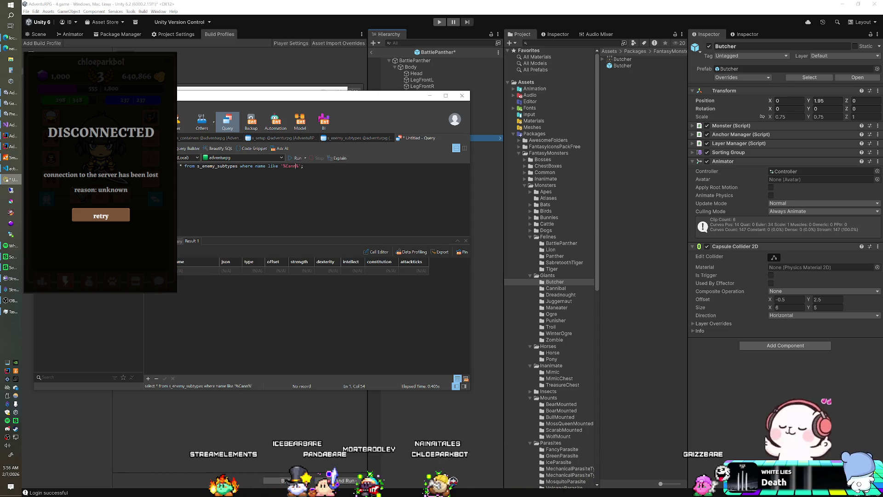
Remove the Butcher and Cannibal instances from the panther prefab and exit without saving
left_click(563, 289)
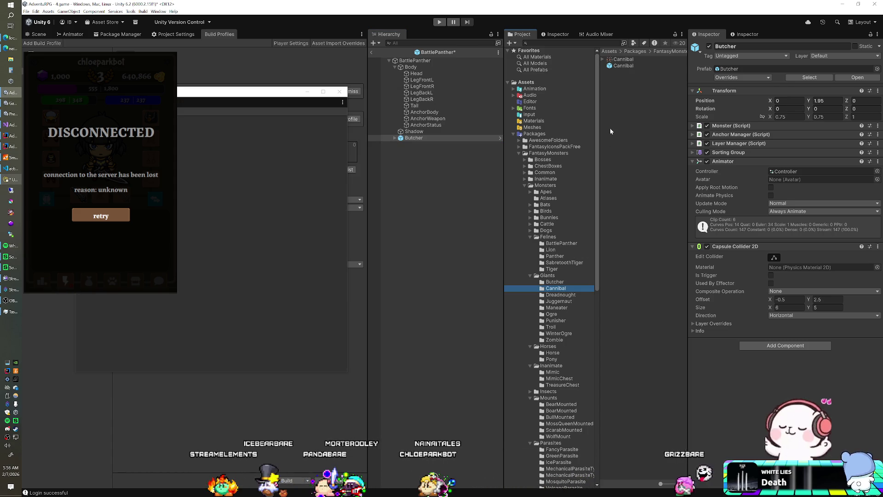
left_click_drag(563, 289, 450, 256)
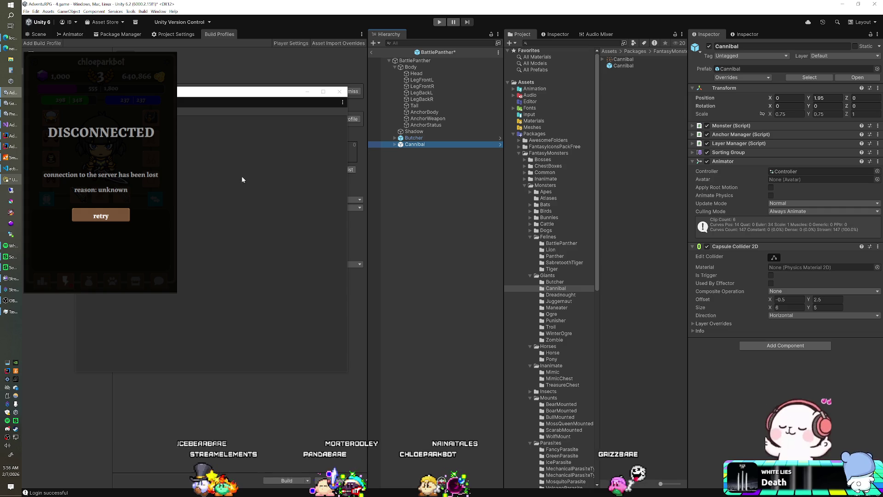
left_click(414, 139)
key("Delete")
left_click(413, 138)
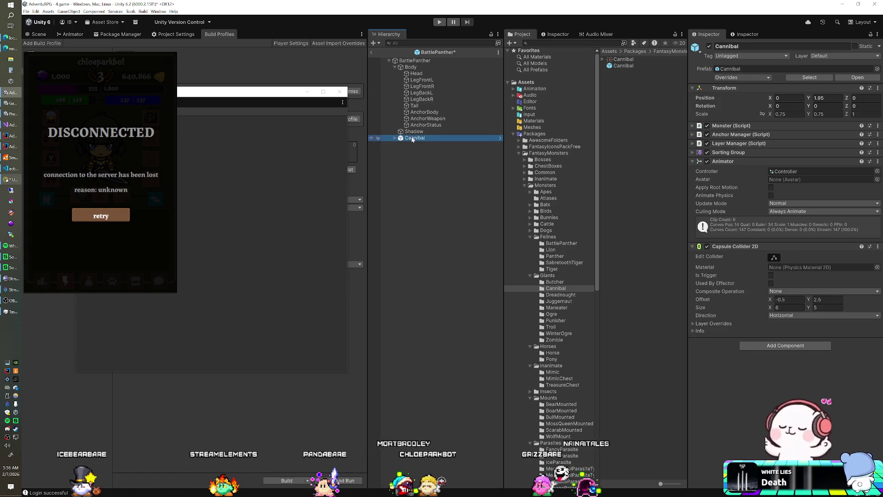
key("Delete")
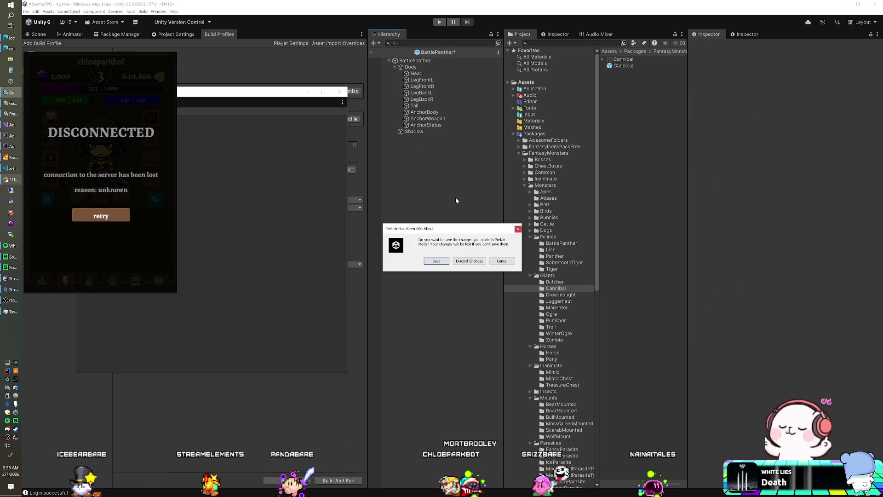
key("Return")
Add the Butcher and Cannibal prefabs from Giants to the 4.game scene
left_click(555, 281)
mouse_move(622, 66)
left_mouse_down()
mouse_move(476, 239)
mouse_move(474, 232)
left_mouse_up()
left_click(556, 288)
left_click_drag(623, 65, 458, 226)
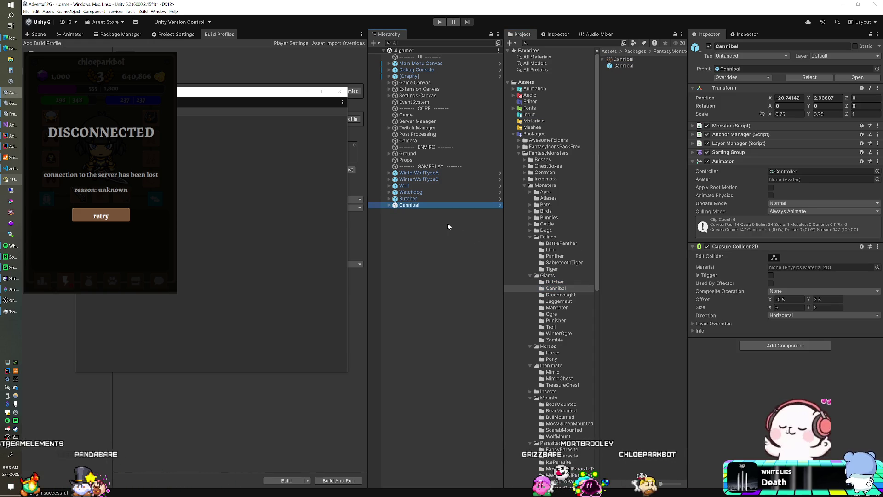
Run the '%Dread%' subtype query, then add a Dreadnought instance to the scene
left_click(8, 164)
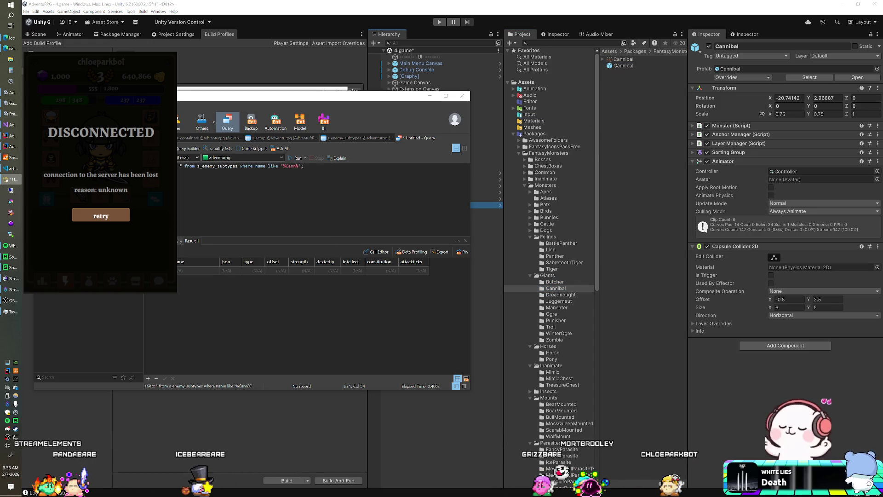
key("ctrl+r")
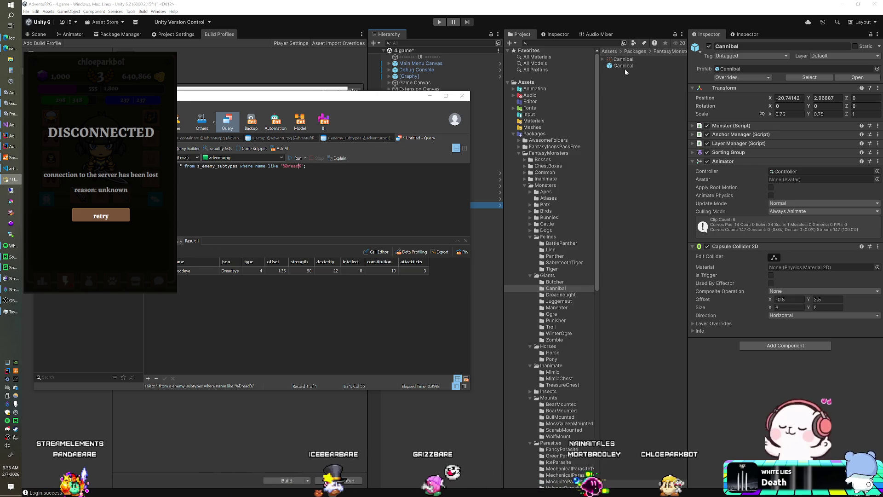
left_click(561, 294)
mouse_move(628, 65)
left_mouse_down()
mouse_move(616, 69)
mouse_move(451, 268)
left_mouse_up()
Run the '%Jugger%' subtype query, then add a Juggernaut instance and preview its prefab
left_click(14, 168)
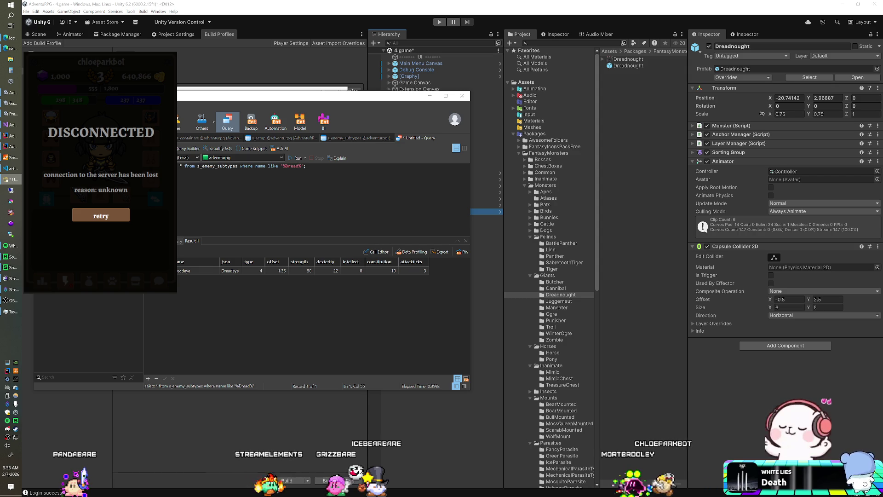
type("Jugger")
key("ctrl+r")
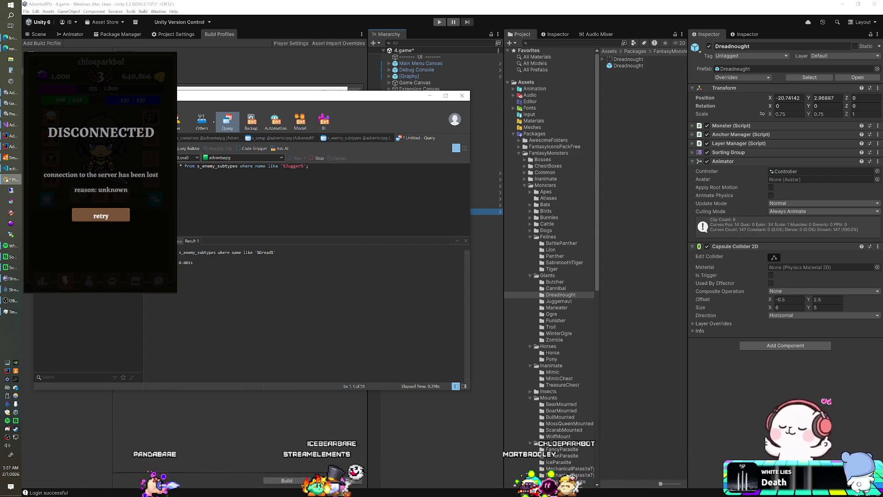
left_click(556, 300)
left_click_drag(626, 65, 465, 245)
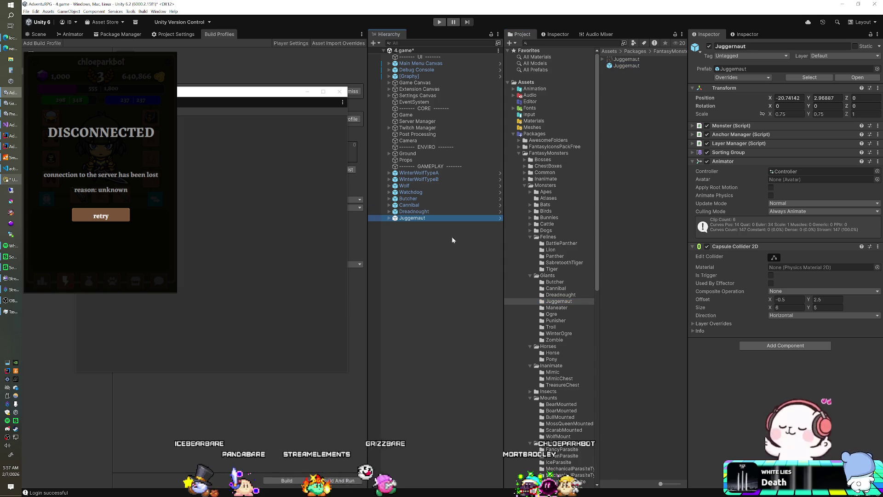
left_click(626, 65)
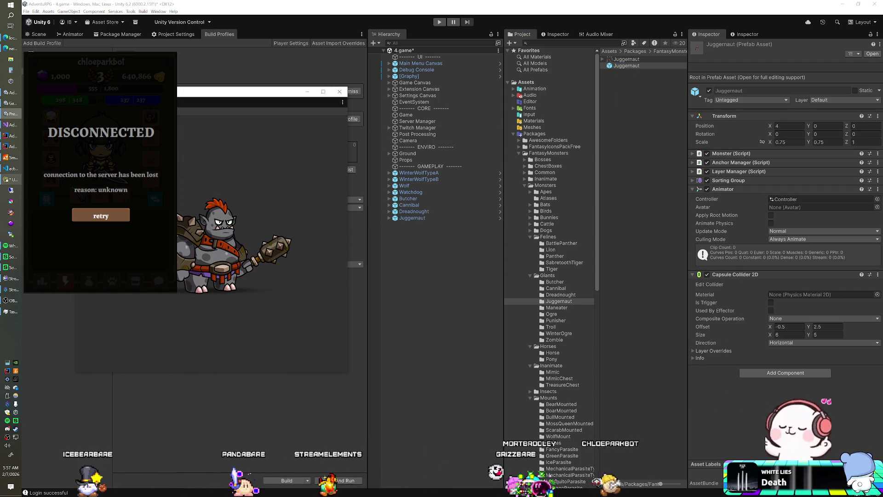
Inspect the Dreadnought, Cannibal and Butcher prefab assets, ending on Butcher's 0.75 scale and capsule collider
left_click(562, 294)
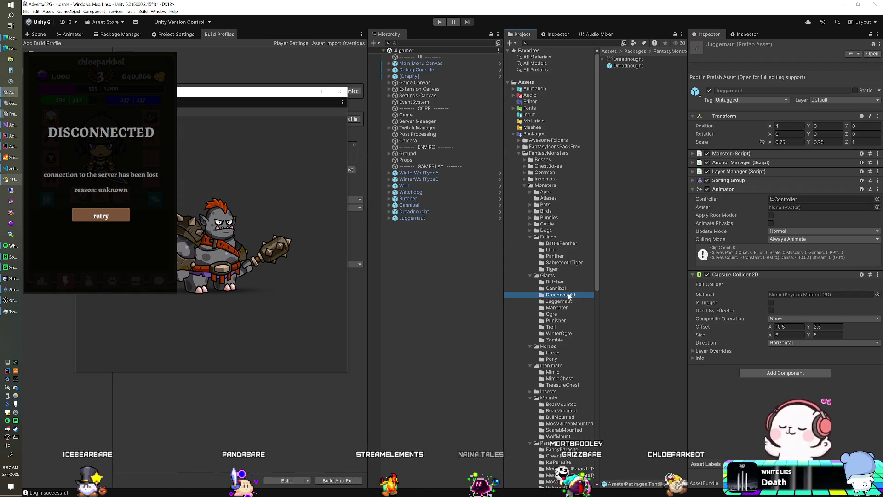
left_click(629, 66)
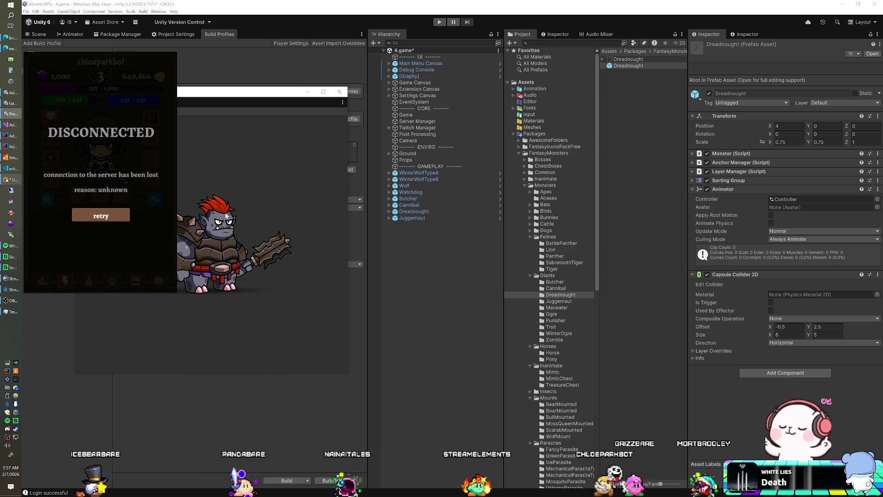
left_click(556, 288)
left_click(624, 66)
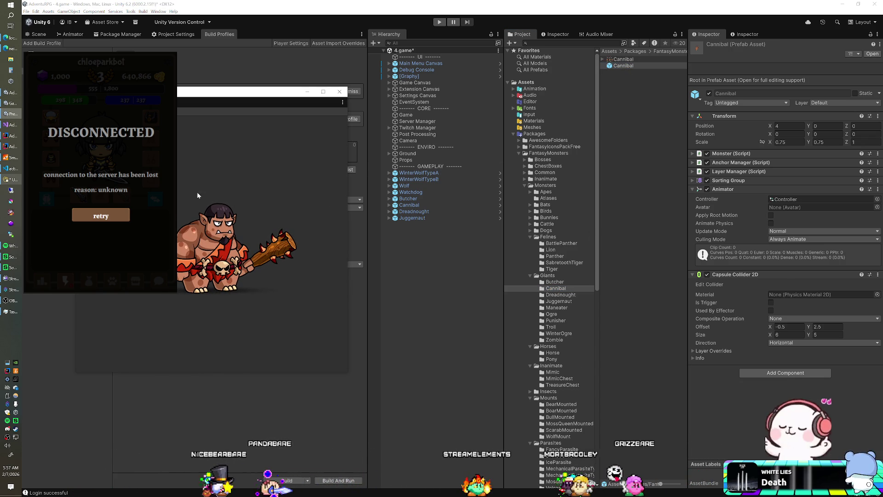
left_click(555, 282)
left_click(623, 65)
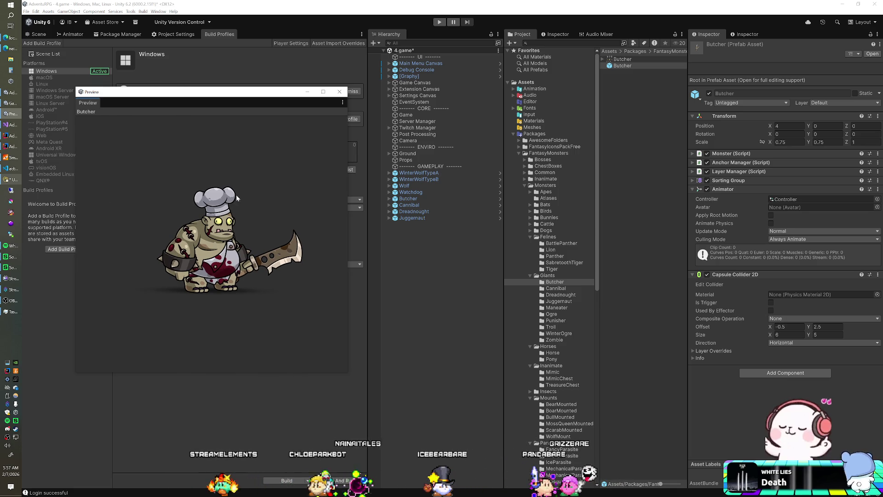
Back in the Scene view, select all eight monsters WinterWolfTypeA–Juggernaut and set Position X to 0
left_click(339, 91)
left_click(39, 34)
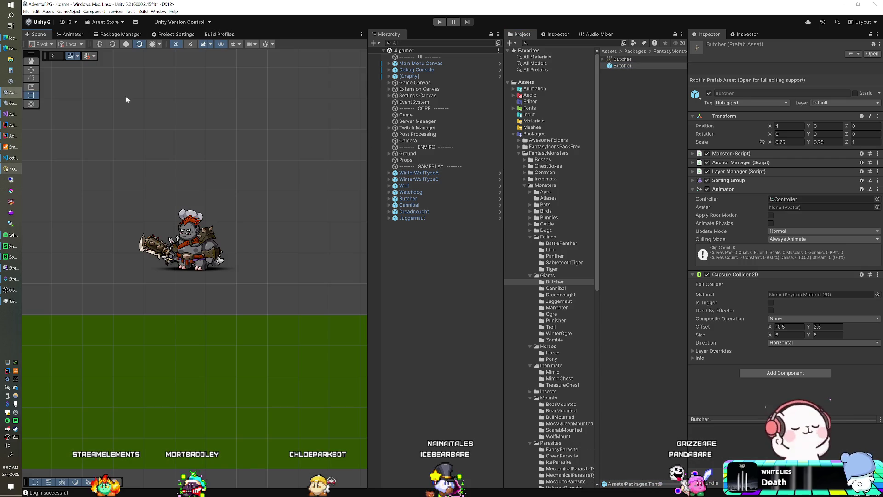
double_click(413, 198)
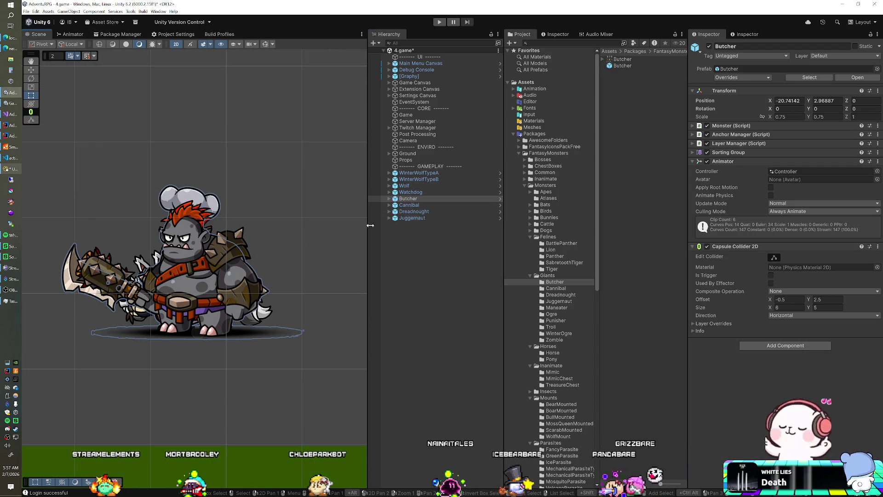
left_click(412, 218)
left_click(419, 173, "shift")
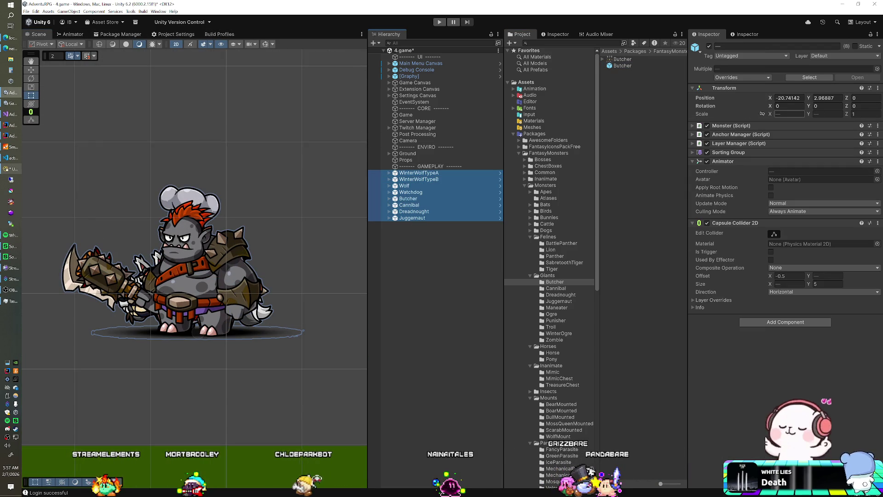
left_click(789, 98)
type("0")
key("Tab")
type("0")
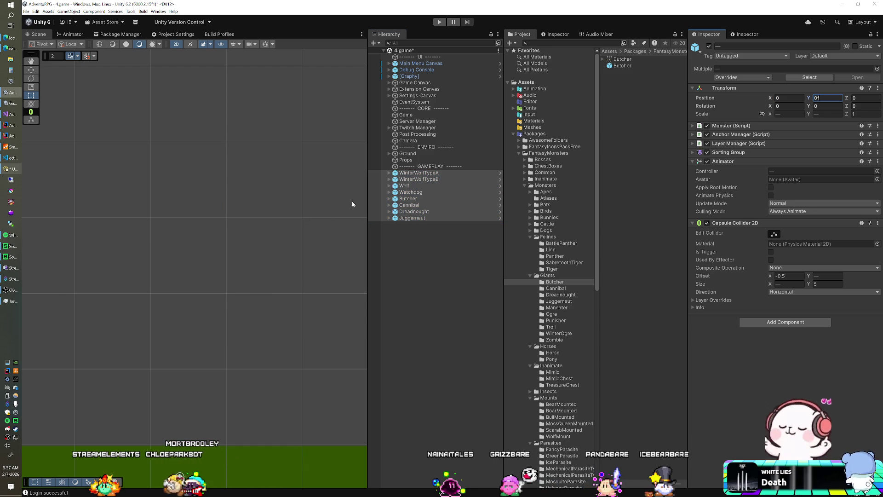
Frame Juggernaut in the scene view, then reselect all eight monsters WinterWolfTypeA through Juggernaut
left_click(418, 172)
left_click(412, 227)
left_click(413, 218)
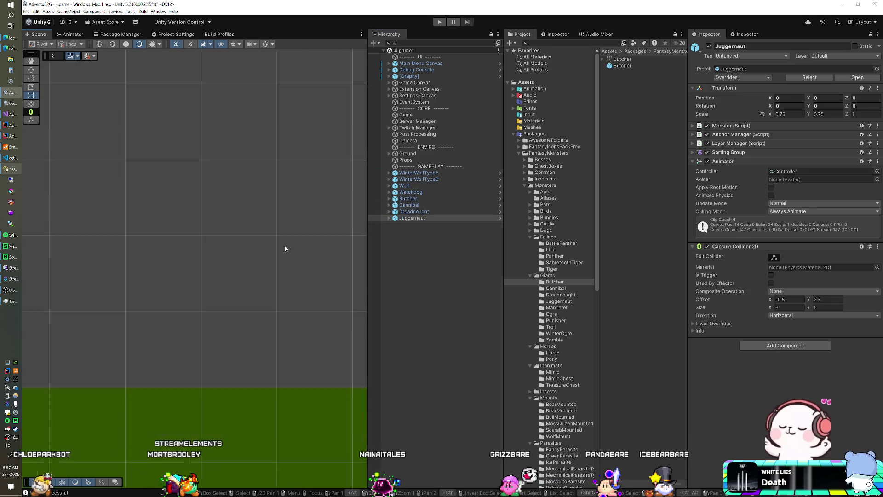
key("f")
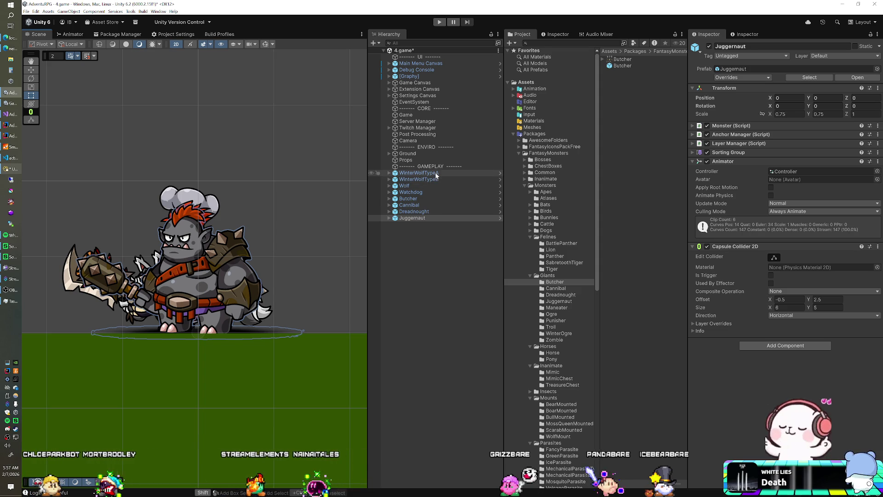
left_click(419, 173, "shift")
left_click(827, 57)
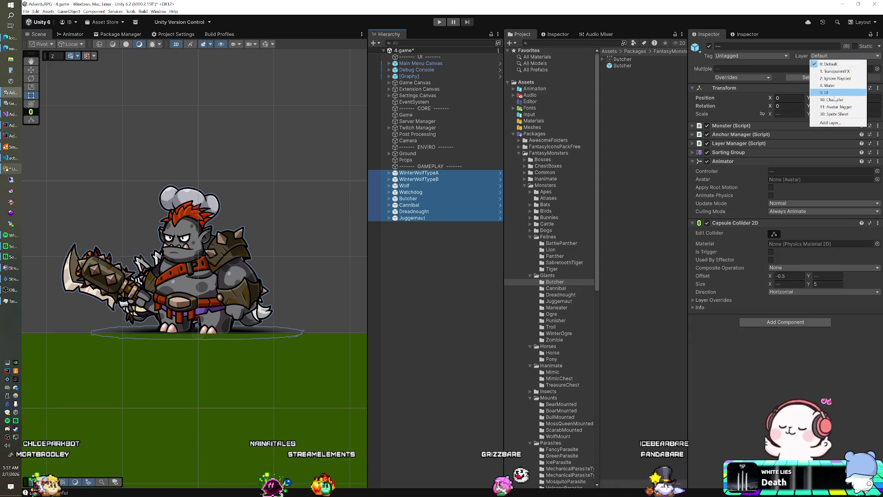
Put the eight monsters and their children on the Character layer and make their colliders triggers
left_click(828, 97)
left_click(428, 262)
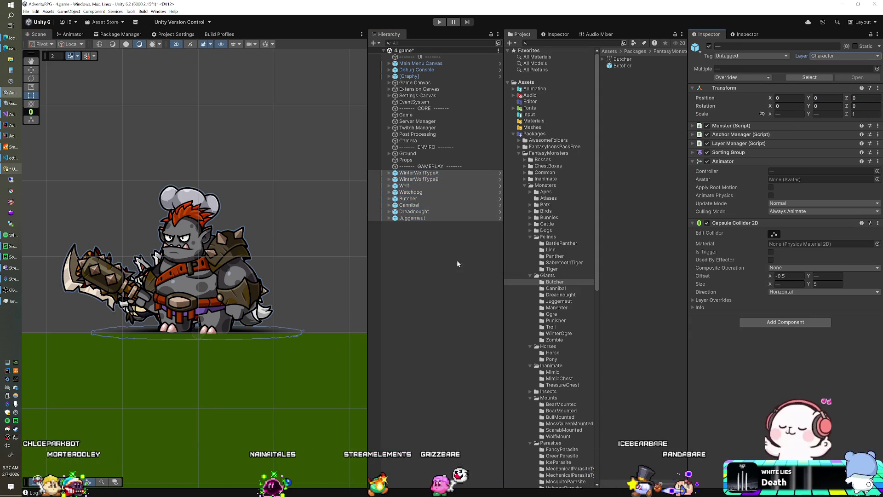
left_click(771, 252)
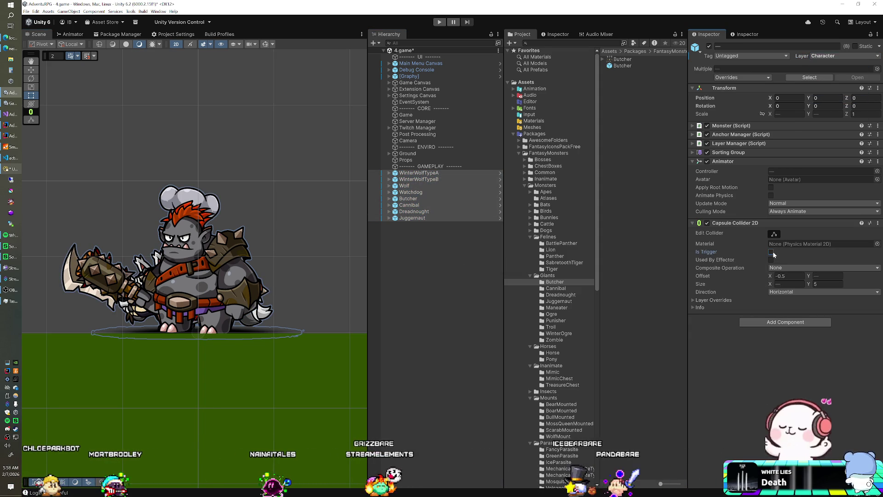
Expand all eight monster instances in the Hierarchy to reveal their Body and Shadow children
left_click(389, 217)
left_click(389, 212)
left_click(389, 205)
left_click(389, 198)
left_click(389, 192)
left_click(389, 186)
left_click(389, 179)
left_click(389, 173)
Disable the Shadow child object of every monster instance
left_click(414, 186)
left_click(414, 205, "ctrl")
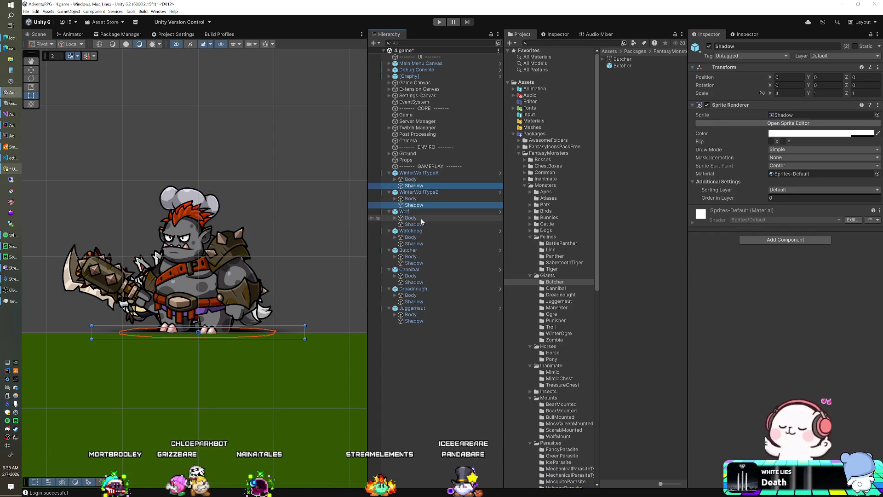
left_click(414, 224, "ctrl")
left_click(414, 243, "ctrl")
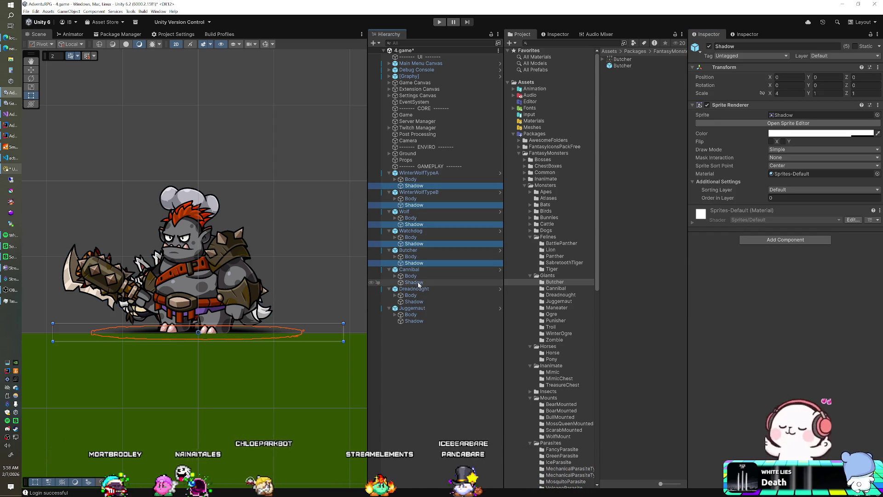
left_click(414, 302, "ctrl")
left_click(414, 321, "ctrl")
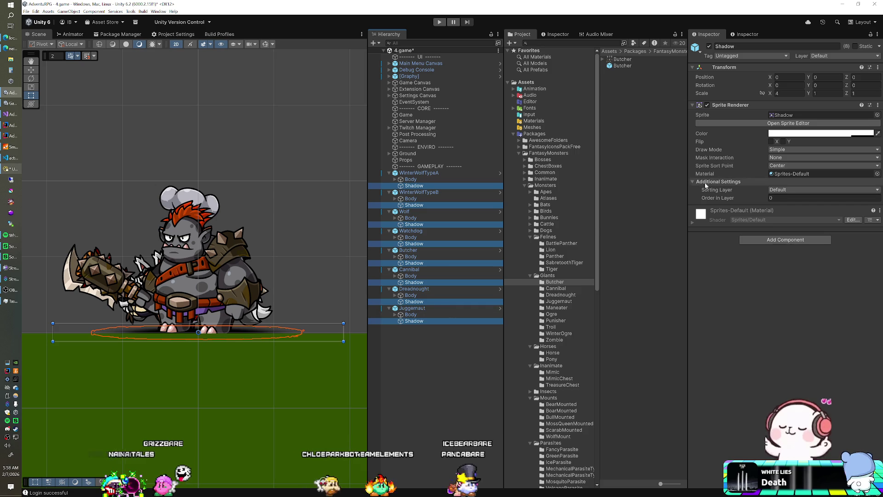
left_click(711, 118)
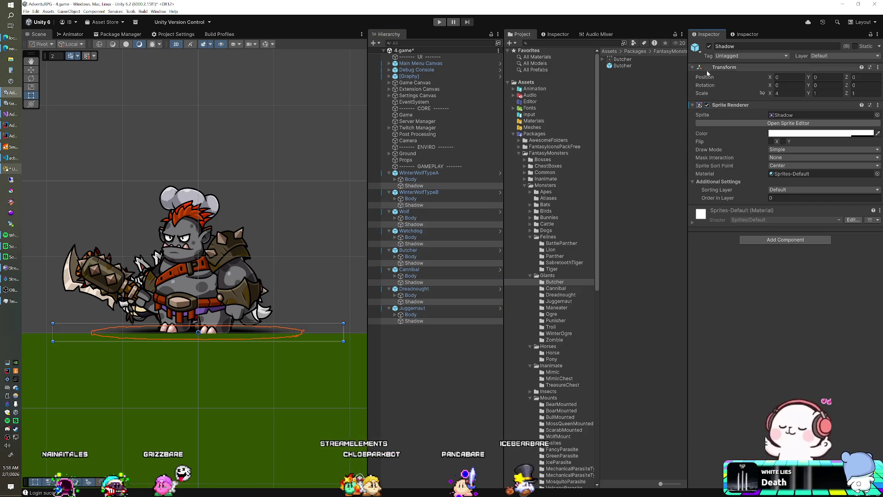
left_click(709, 46)
Collapse the monsters in the scene tree and reselect all eight, WinterWolfTypeA through Juggernaut
left_click(416, 173)
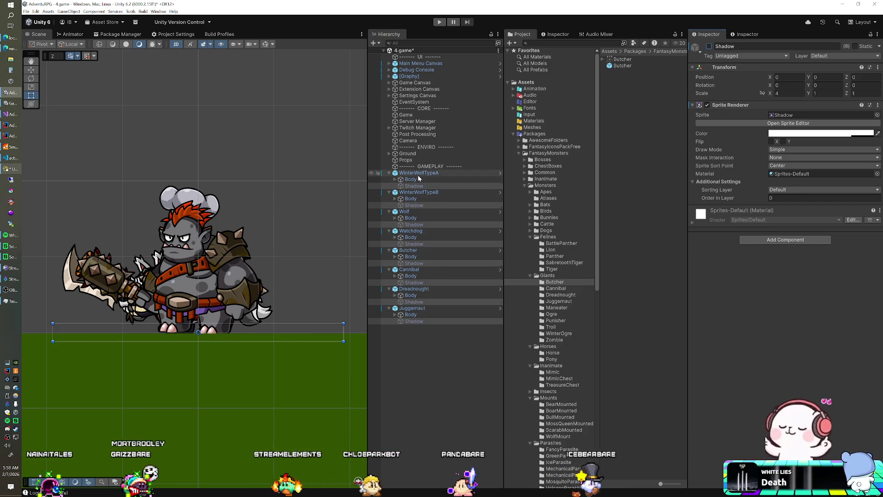
left_click(385, 50, "alt")
left_click(386, 51)
left_click(408, 218, "shift")
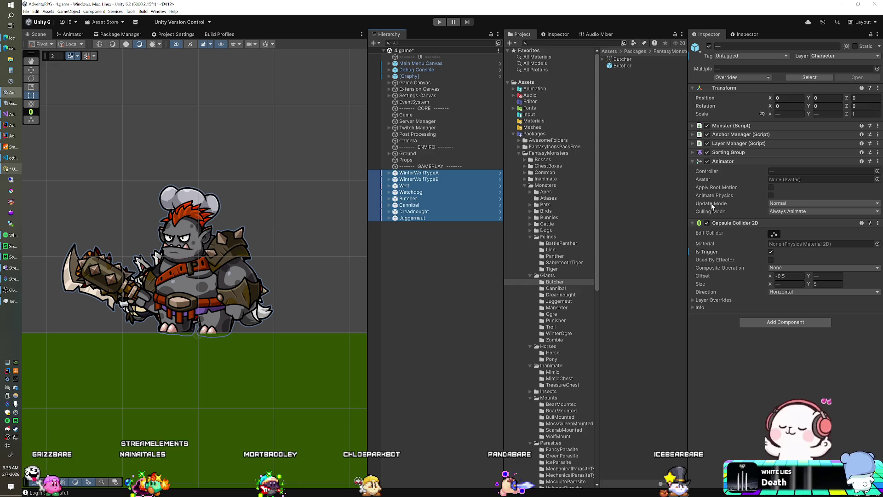
Add the MMO Enemy component to all eight selected monsters
left_click(755, 322)
type("m")
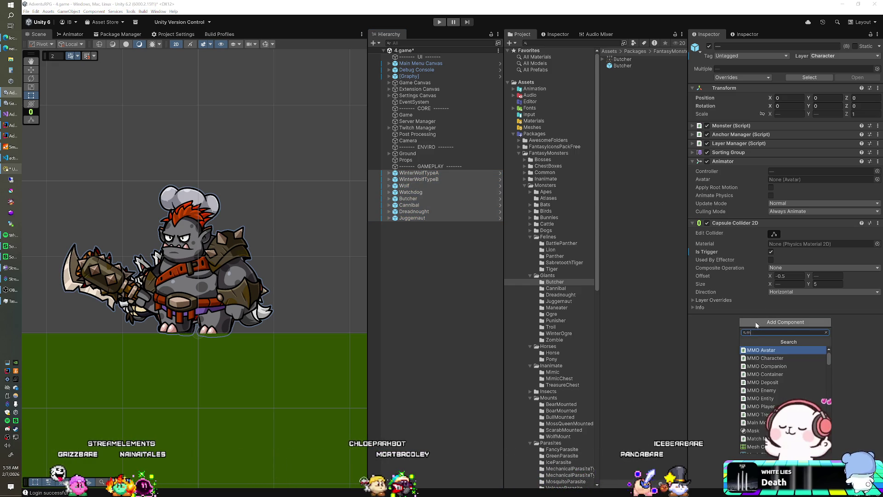
key("Down")
key("Down")
key("Down")
key("Return")
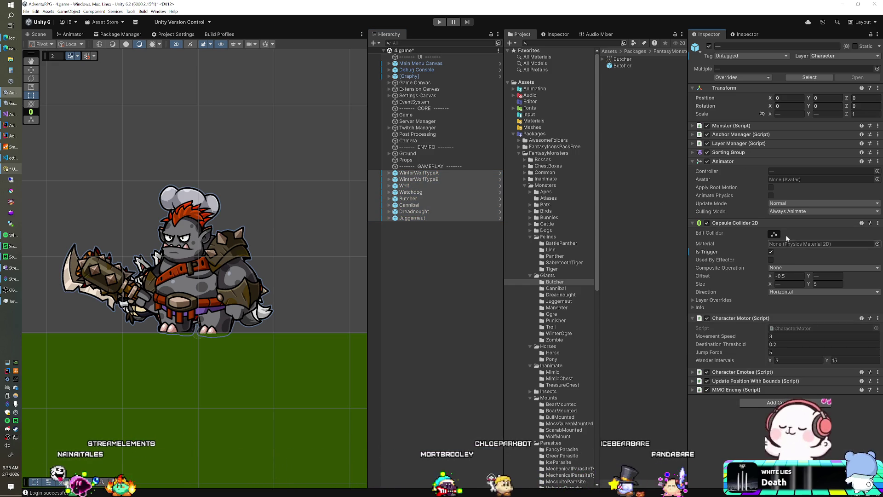
Set the monsters' Sorting Group layer to Enemies, then deselect them
left_click(694, 153)
left_click(782, 162)
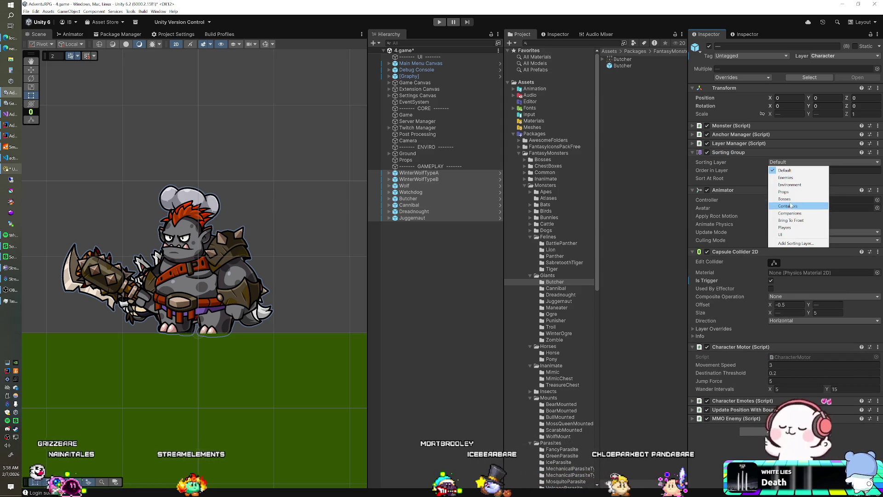
left_click(792, 178)
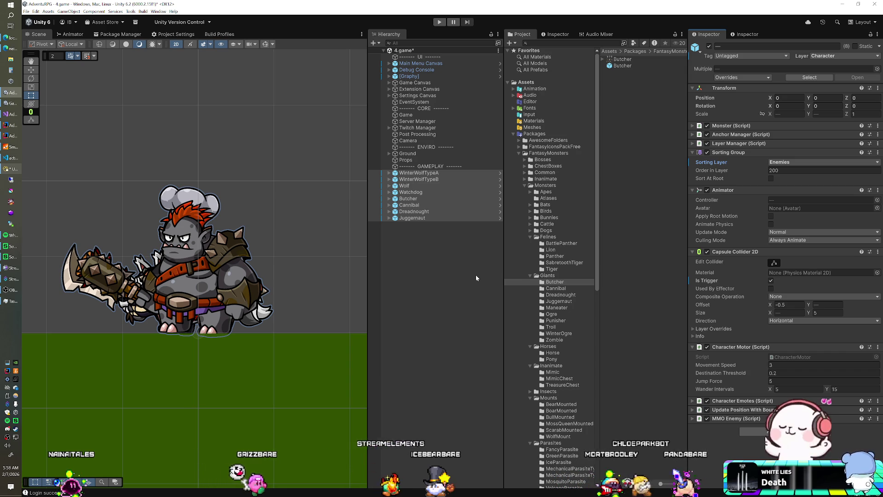
left_click(477, 263)
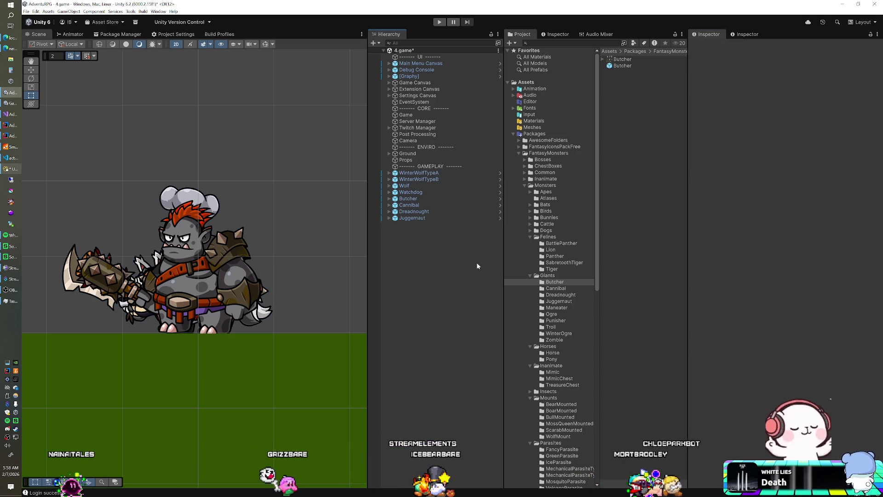
Move the brown and white wolf instances above the orc in the scene
left_click(429, 115)
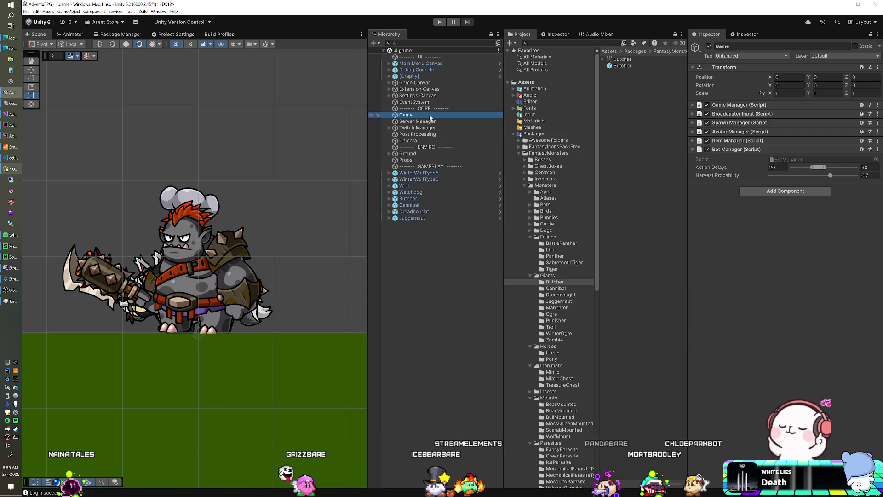
left_click(512, 134)
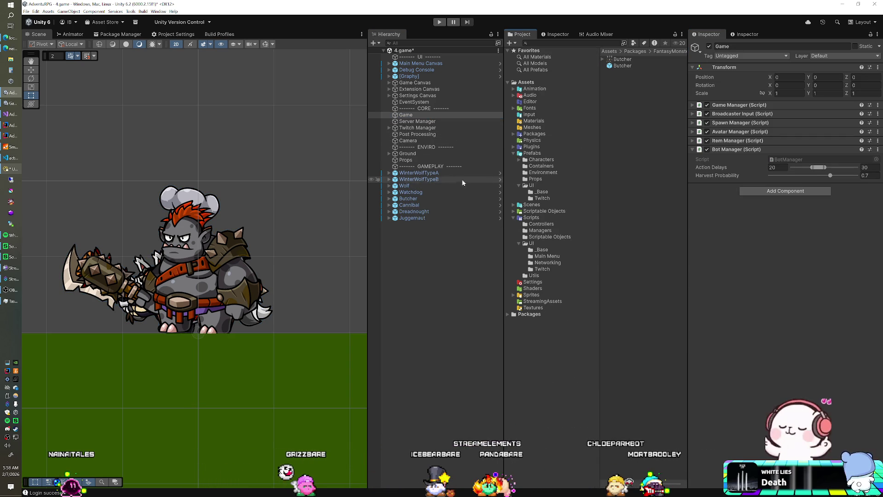
left_click(413, 174)
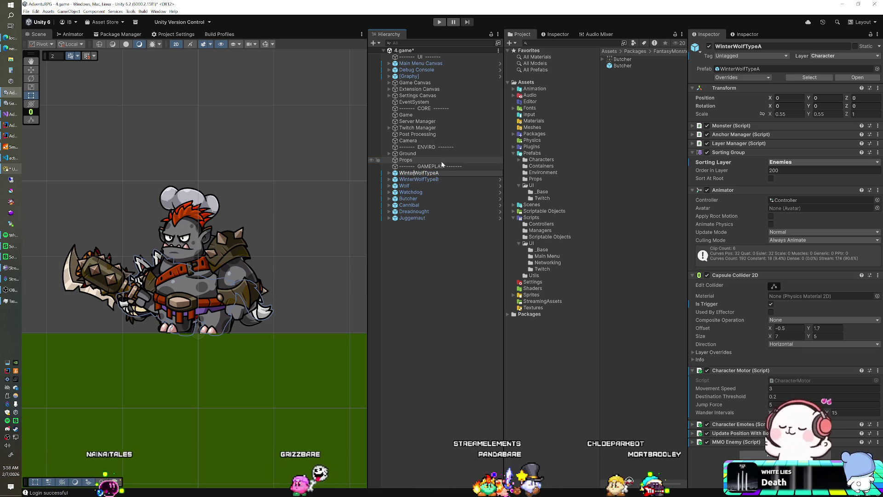
left_click(424, 178)
left_click(265, 232)
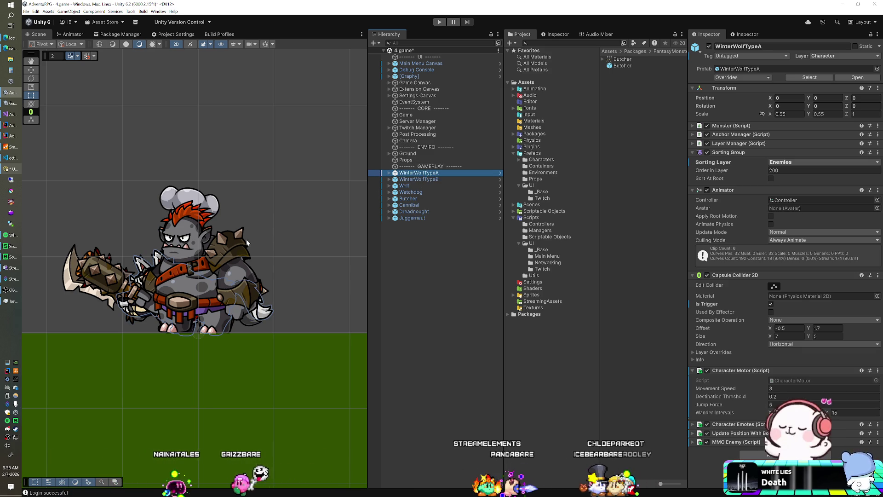
key("w")
left_click_drag(253, 224, 312, 91)
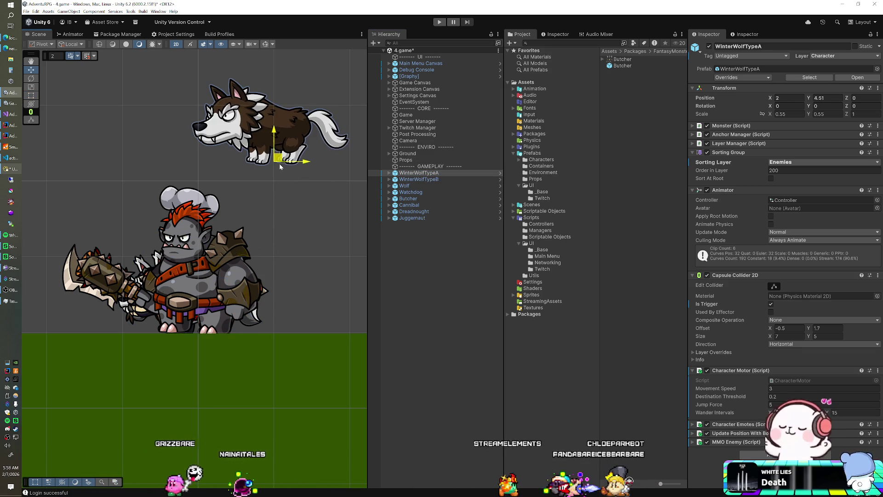
left_click(419, 179)
left_click_drag(205, 330, 127, 166)
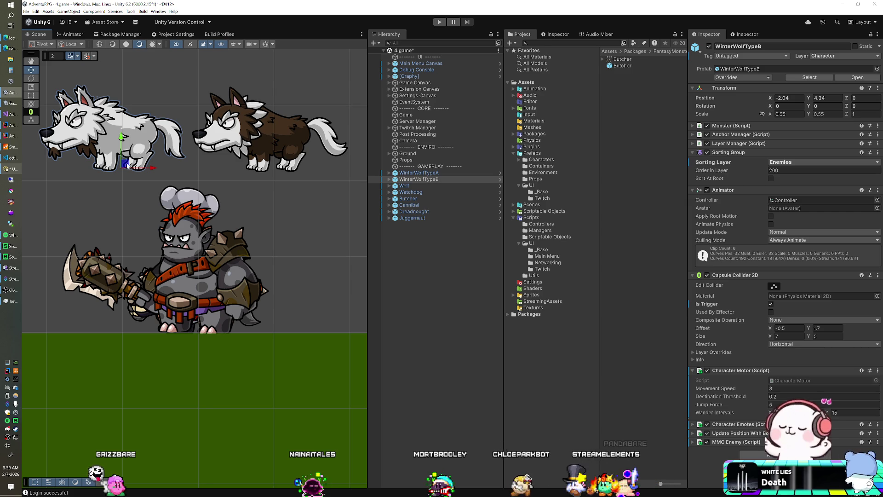
Rename WinterWolfTypeA to Winter Wolf and WinterWolfTypeB to Dire Wolf
left_click(406, 173)
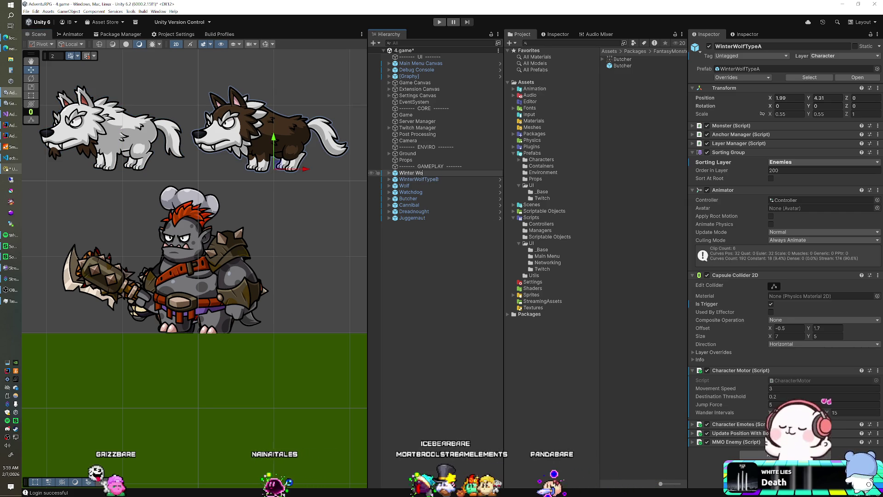
type("lf")
key("Return")
key("Down")
key("F2")
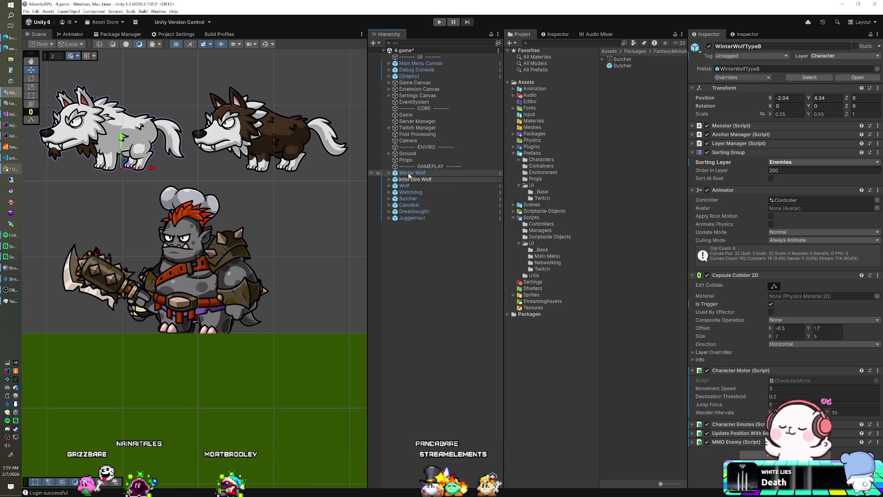
key("Return")
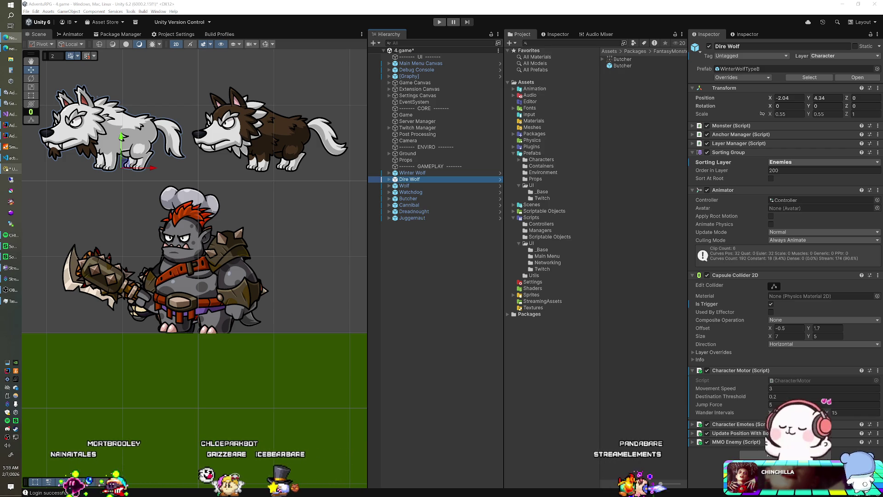
Prefix the first monsters: [45] Winter Wolf, [46] Dire Wolf, [47] Wolf
left_click(427, 223)
left_click(427, 218)
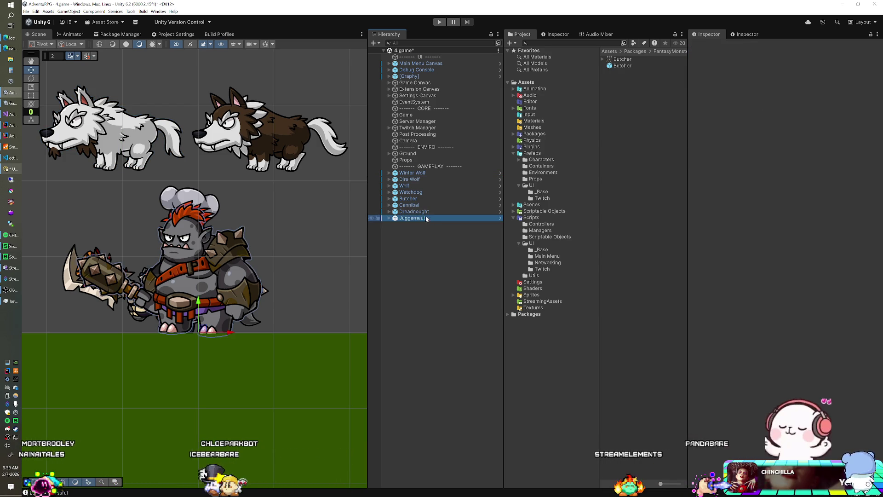
left_click(424, 174)
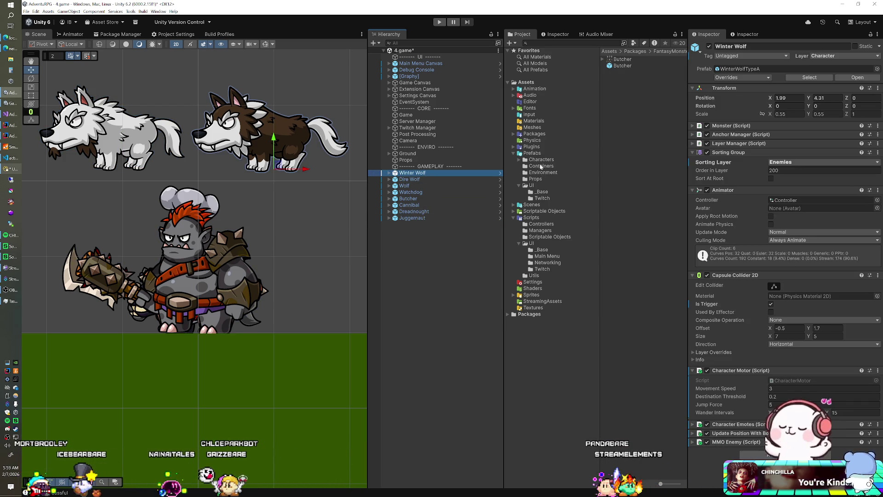
left_click(520, 159)
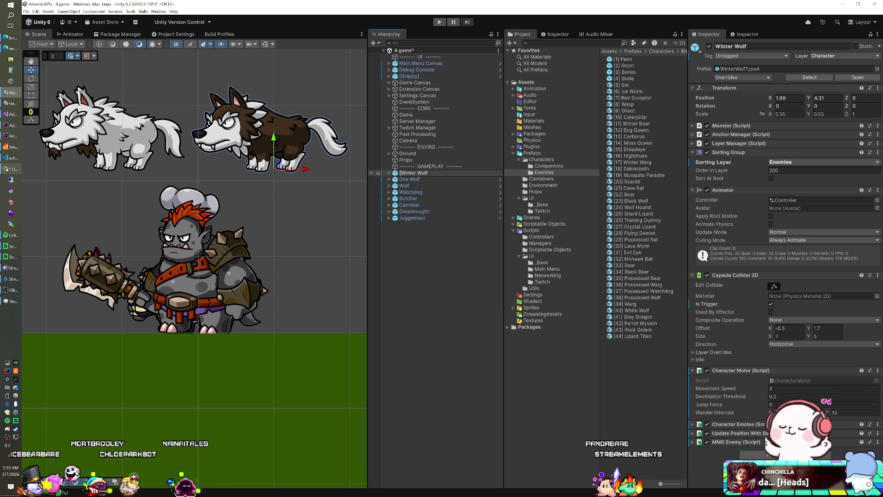
key("Down")
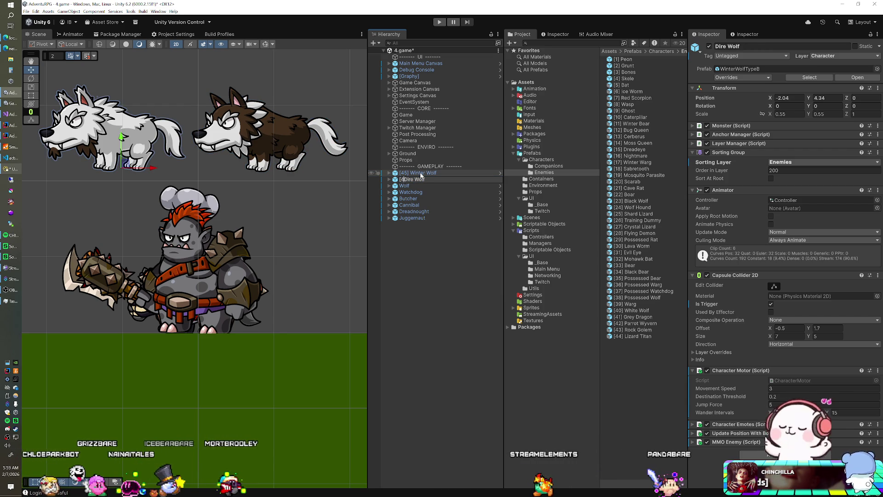
type("[46]")
key("Return")
key("Down")
key("F2")
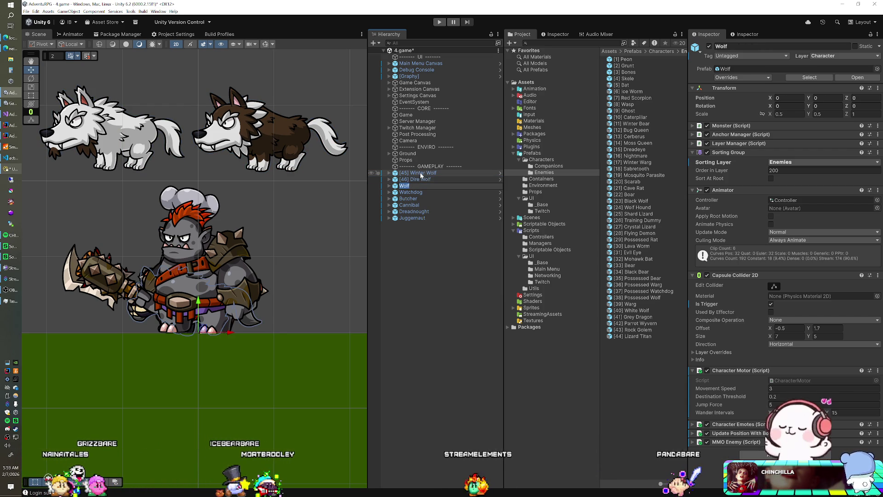
key("Home")
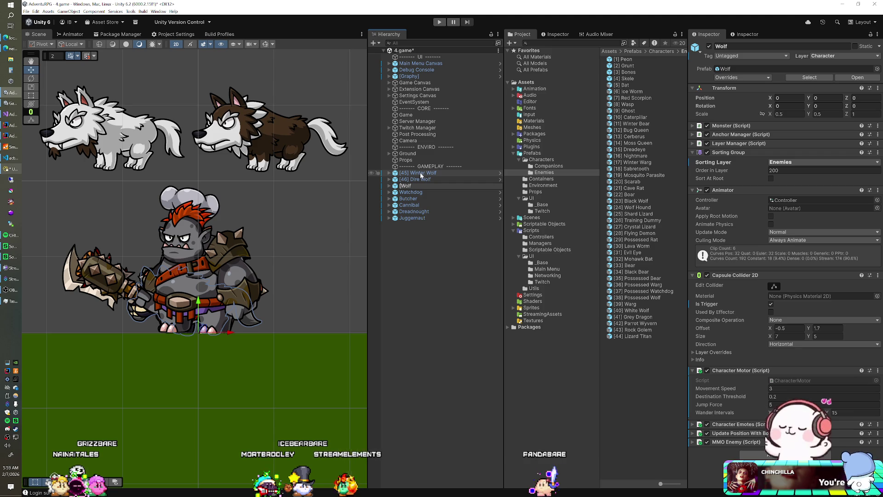
key("Return")
Prefix the rest: [48] Watchdog, [49] Butcher, [50] Cannibal, [51] Dreadnought, [52] Juggernaut
key("Down")
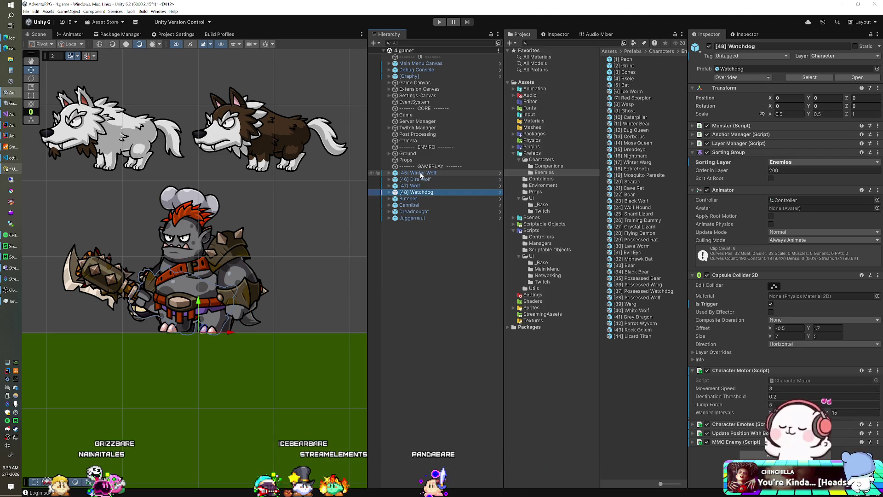
key("Down")
key("F2")
key("Home")
type("[49")
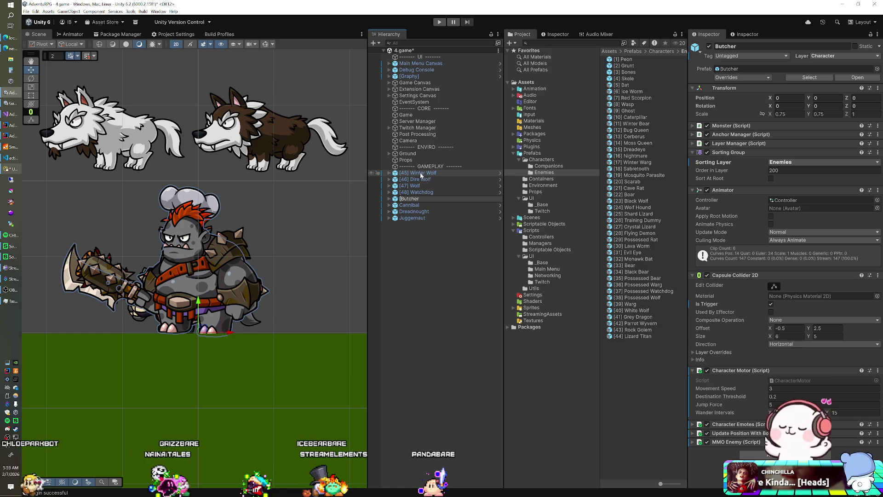
type("]")
key("Return")
key("Down")
key("F2")
key("Home")
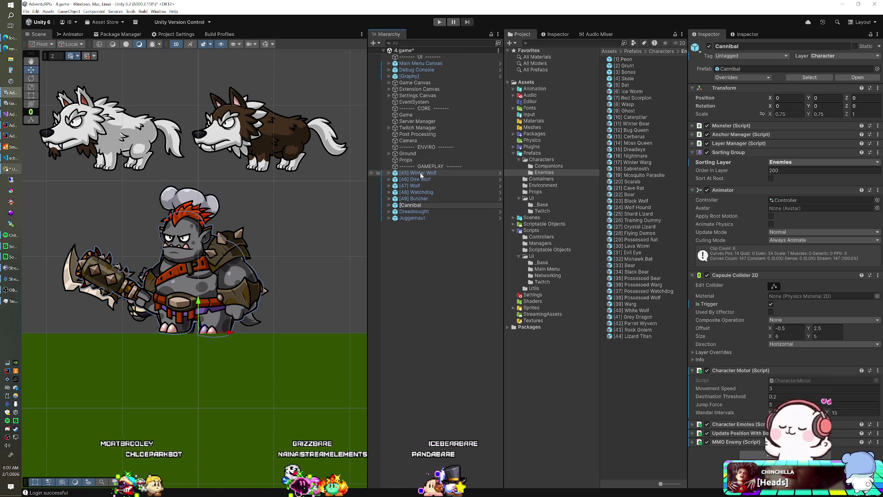
key("Return")
key("Down")
key("F2")
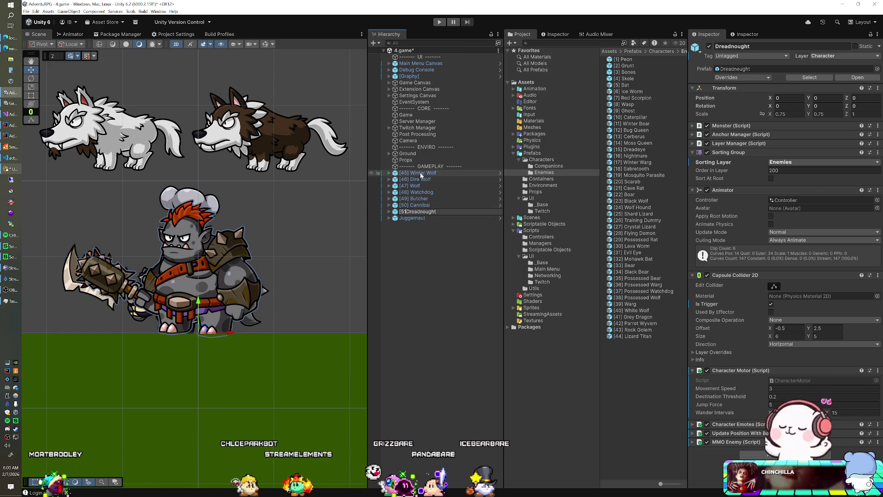
key("Down")
key("F2")
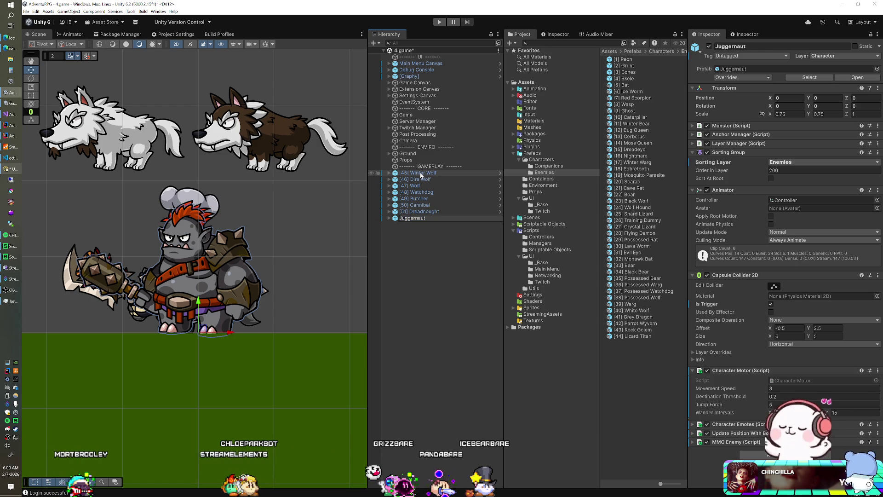
key("Return")
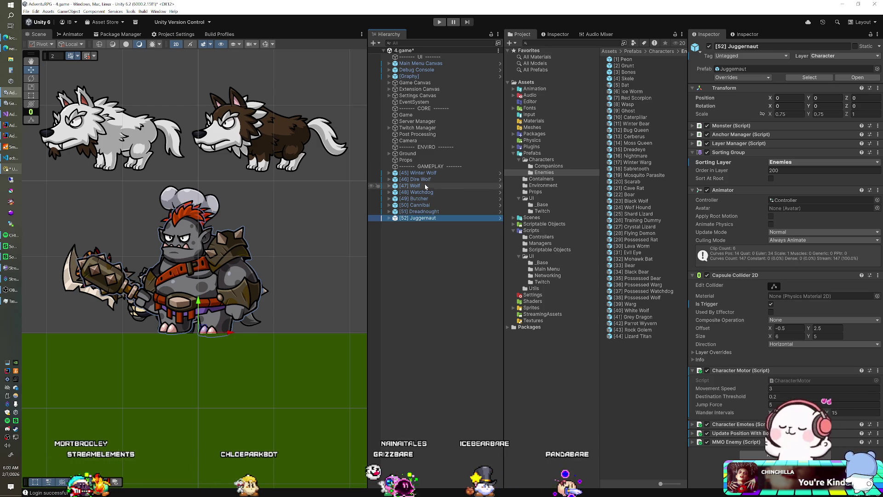
Save the eight numbered monsters as prefab variants in Enemies and delete them from the scene
left_click(417, 173, "shift")
left_click_drag(418, 173, 544, 172)
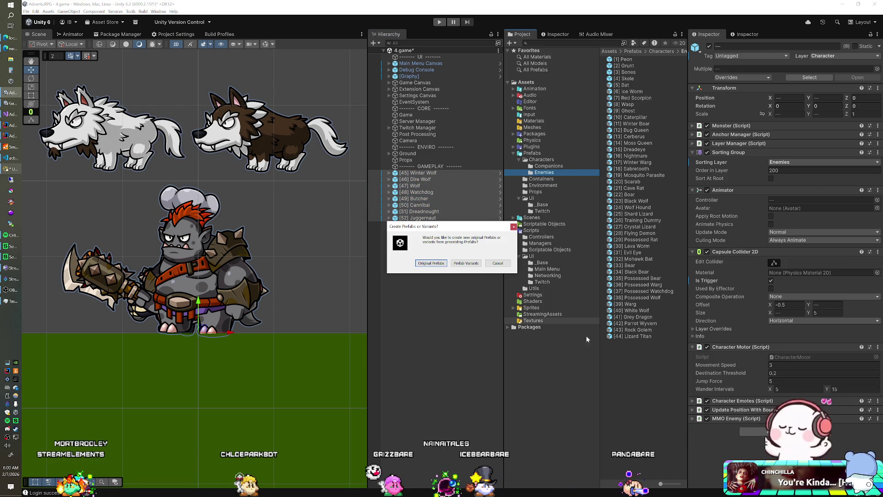
left_click(467, 264)
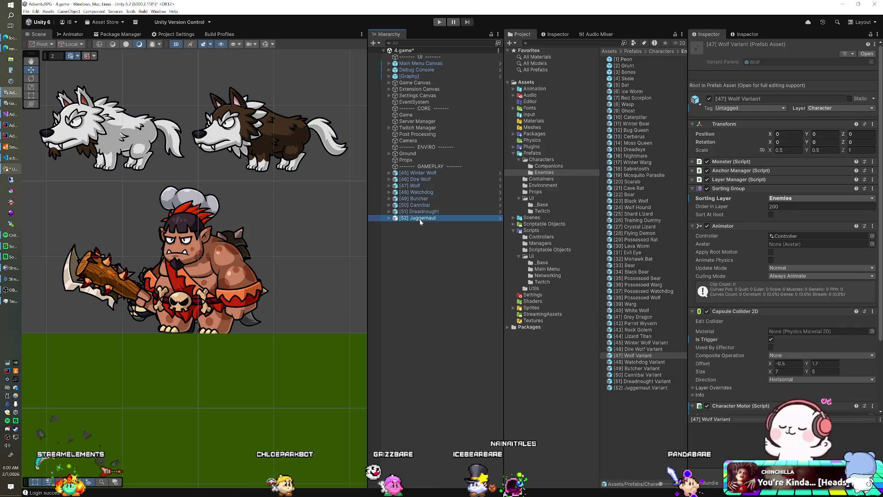
left_click(419, 173, "shift")
key("Delete")
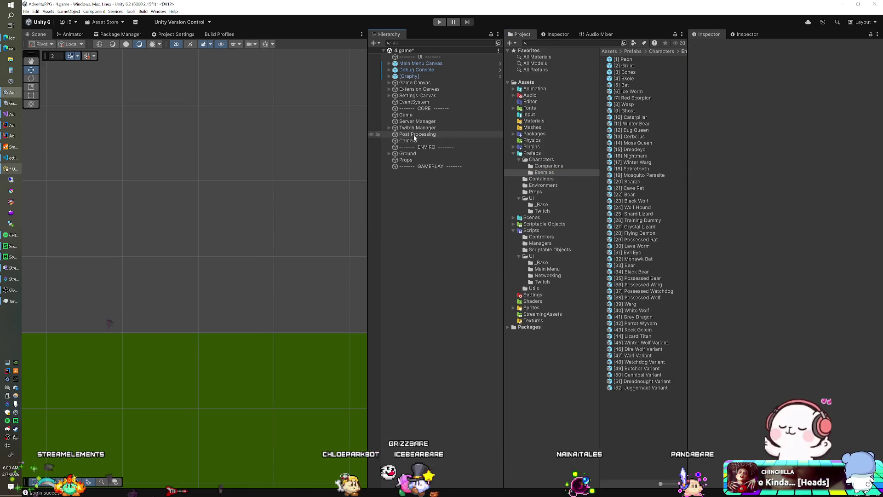
Expand the Game object's Spawn Manager Enemy Prefabs list and check the Winter Wolf Variant
left_click(412, 116)
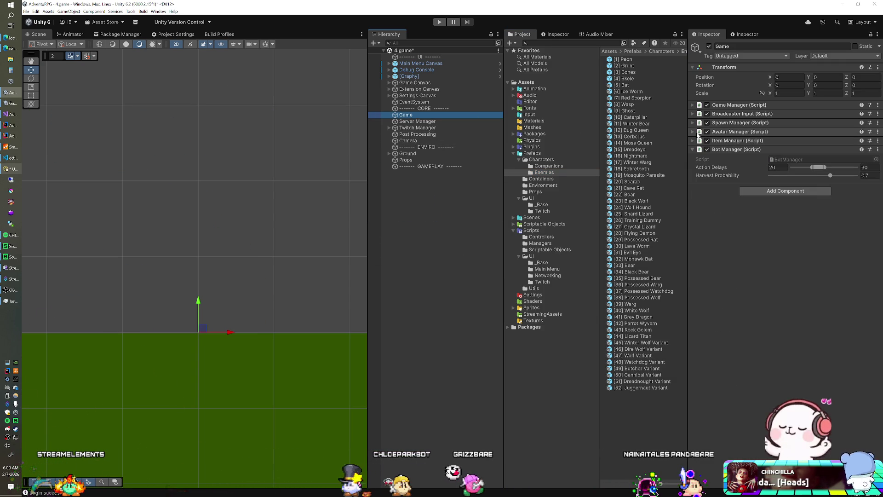
left_click(697, 123)
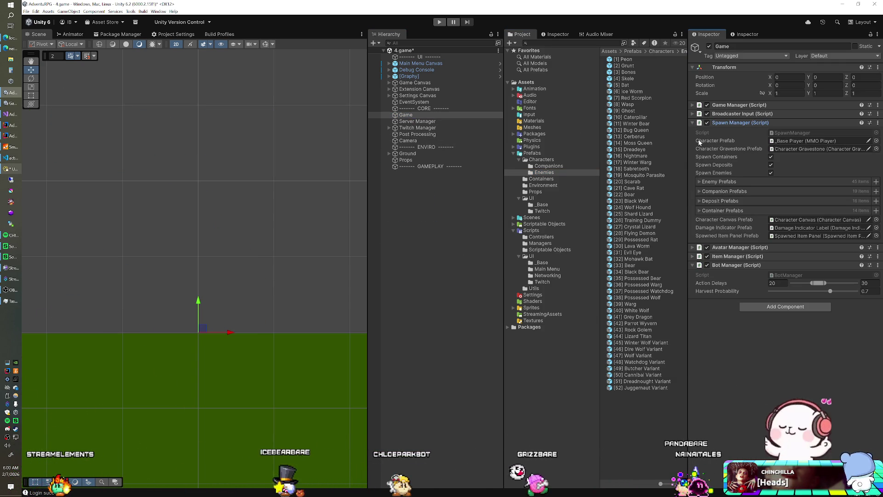
left_click(699, 181)
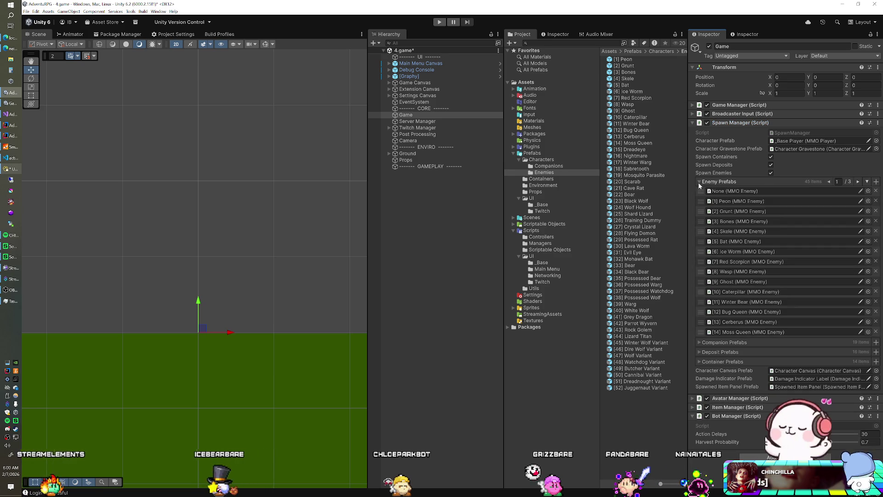
left_click(867, 182)
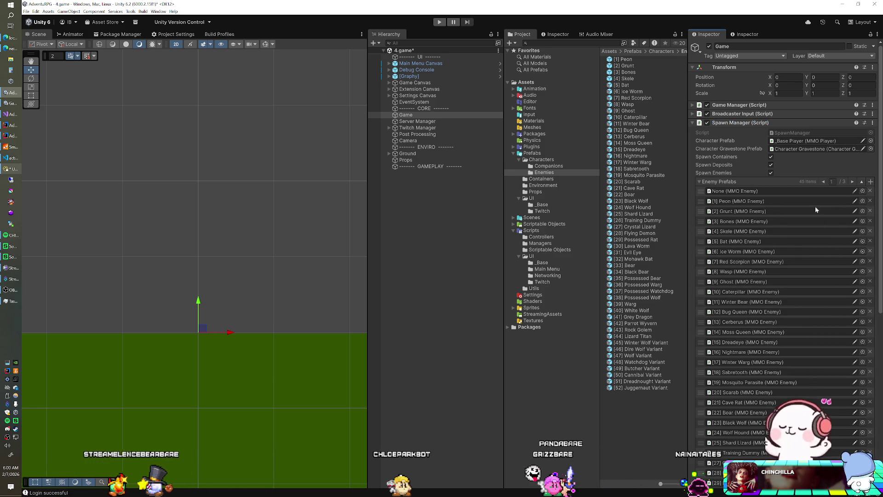
scroll(815, 206, "down", 5)
scroll(791, 225, "up", 3)
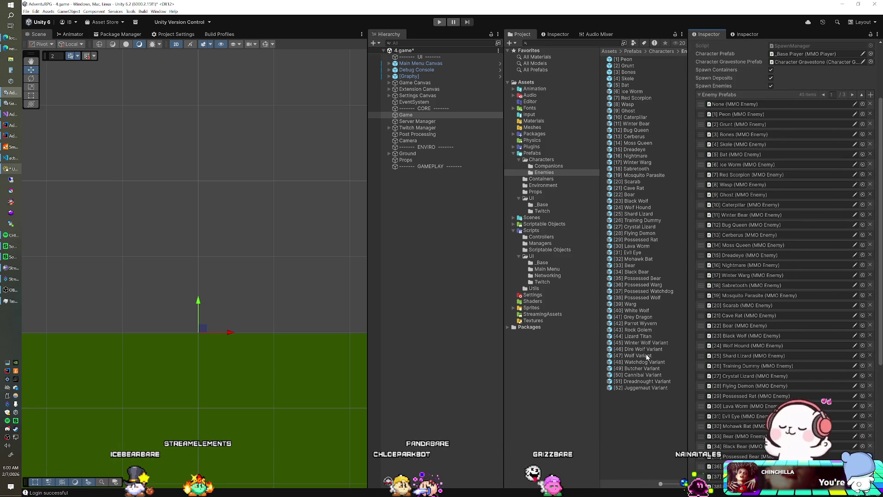
scroll(737, 346, "down", 5)
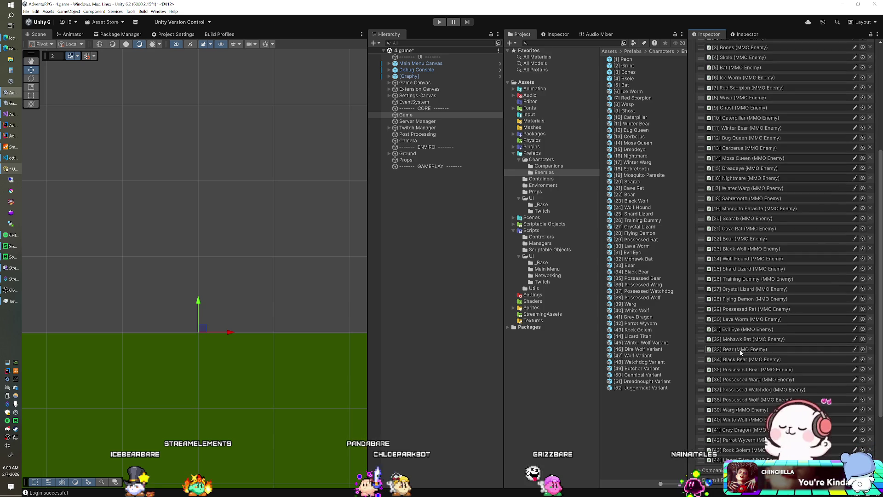
left_click(631, 343)
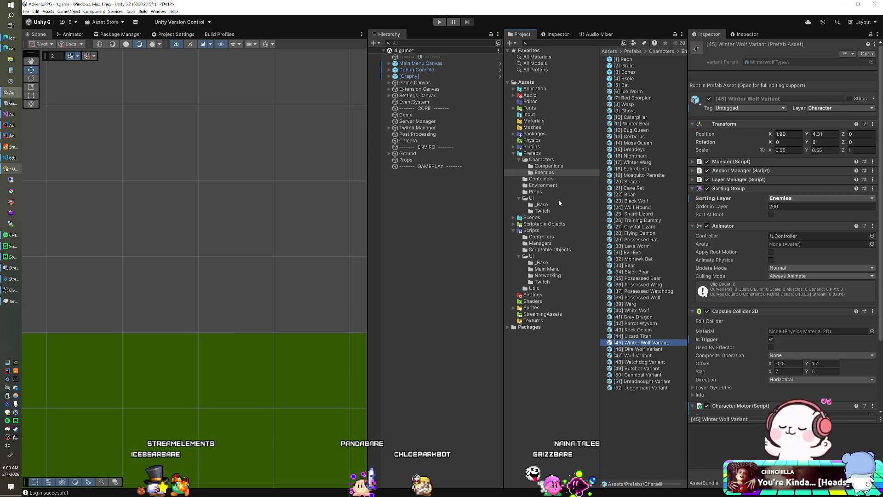
left_click(405, 114)
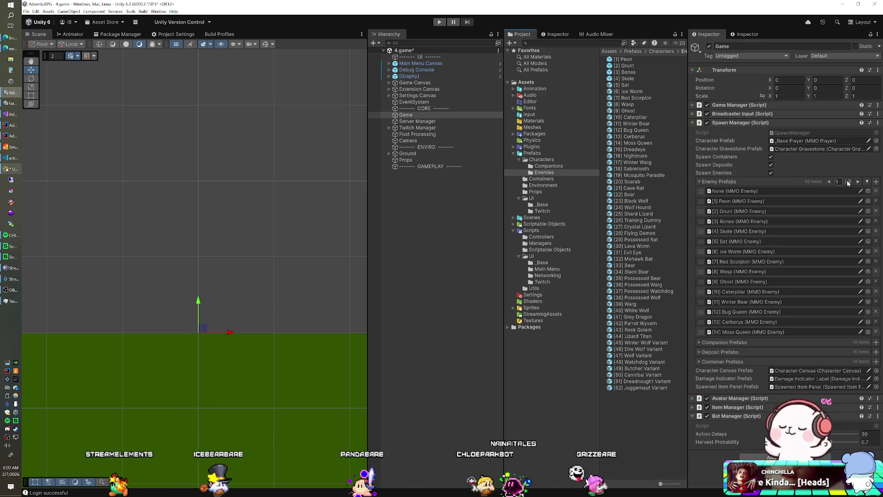
Add Winter Wolf Variant through Juggernaut Variant to the Enemy Prefabs list
left_click(641, 343)
left_click(631, 388, "shift")
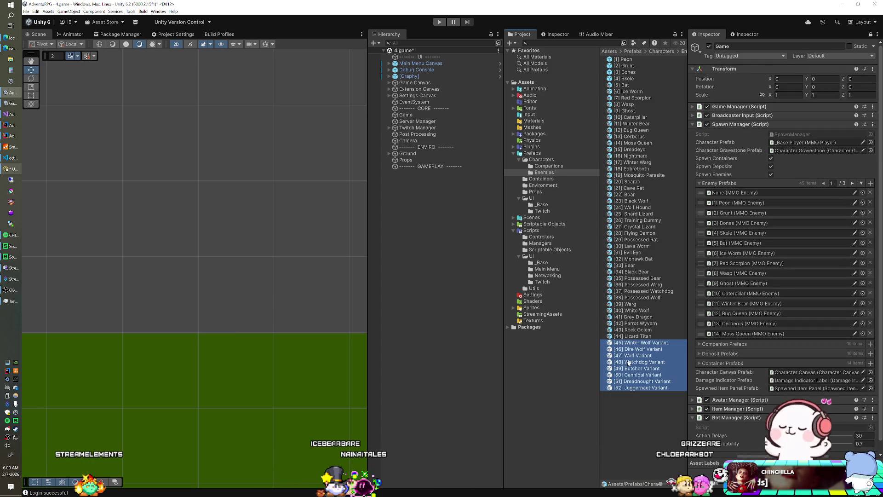
left_click(860, 184)
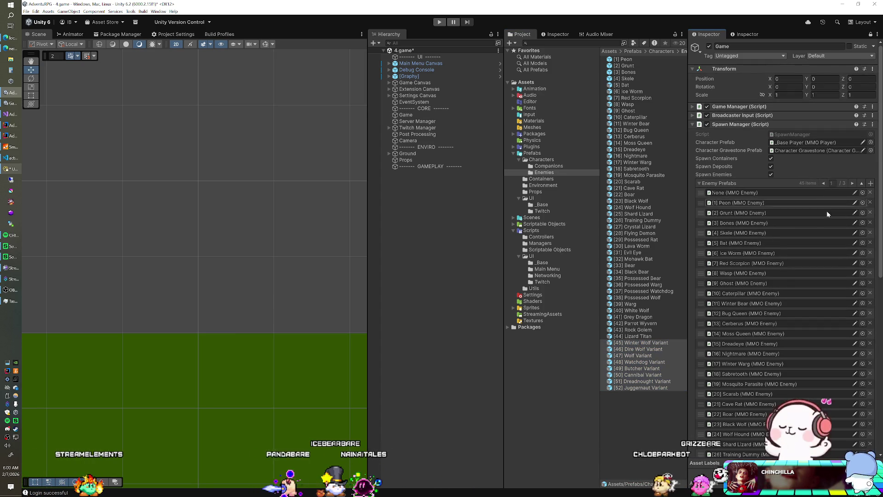
scroll(799, 376, "down", 3)
scroll(793, 371, "up", 3)
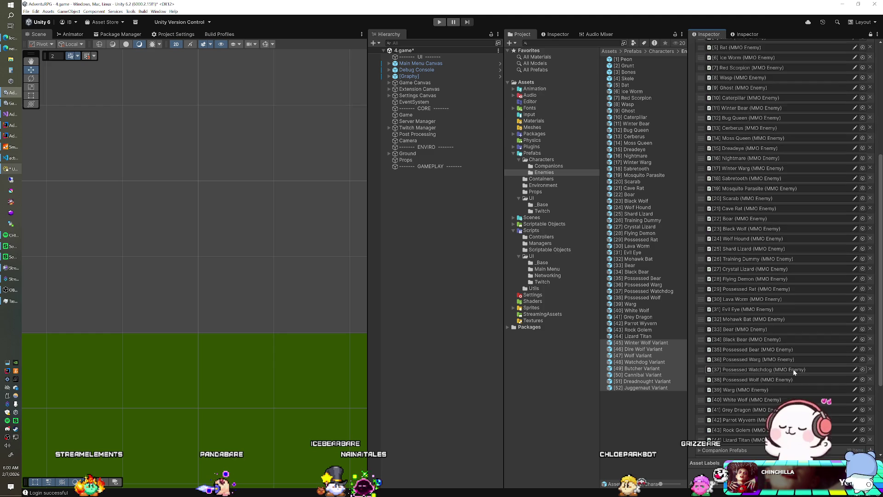
scroll(793, 369, "up", 2)
mouse_move(664, 384)
left_mouse_down()
mouse_move(740, 221)
mouse_move(736, 191)
left_mouse_up()
scroll(738, 263, "down", 10)
scroll(737, 273, "down", 5)
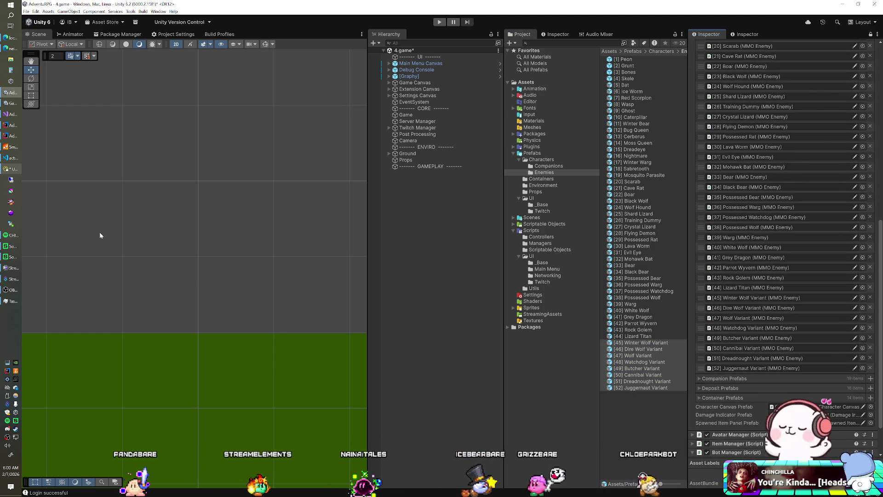
left_click(11, 179)
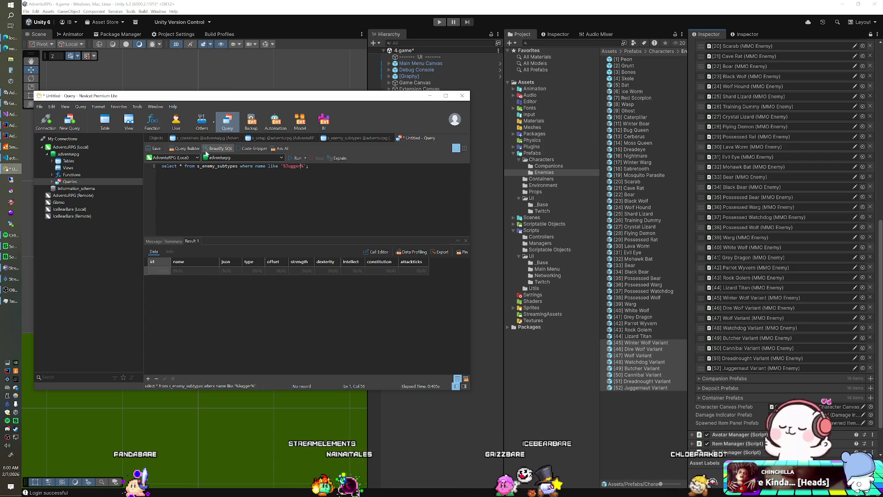
Add s_enemy_subtypes rows 45–48: Winter Wolf, Dire Wolf, Wolf and Watchdog
left_click(362, 139)
key("F5")
key("ctrl+End")
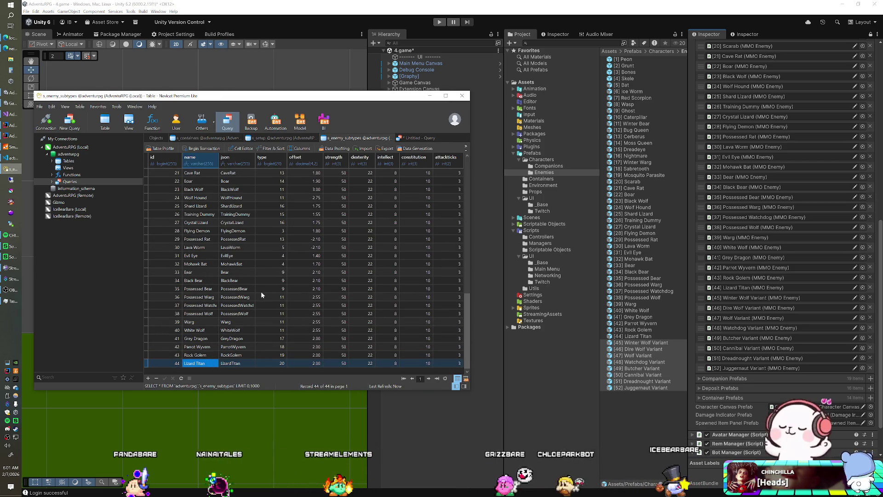
key("Down")
type("Wi")
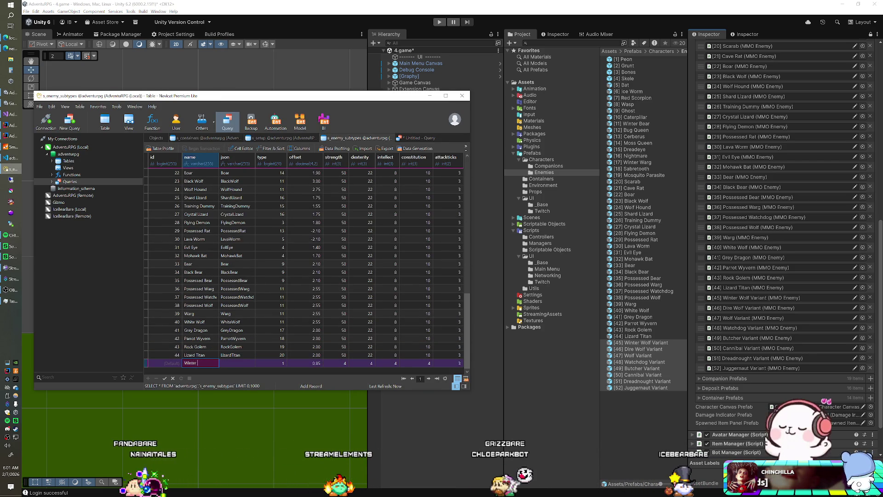
type("lf")
key("Down")
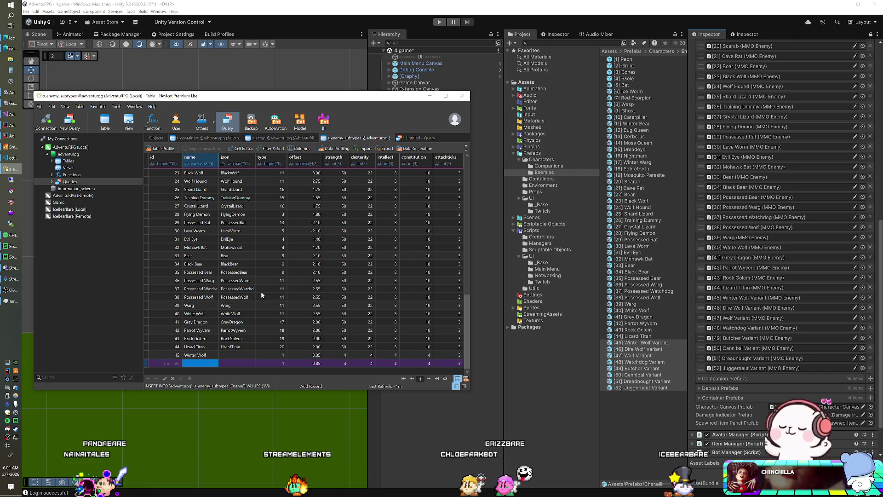
type("Dire Worl")
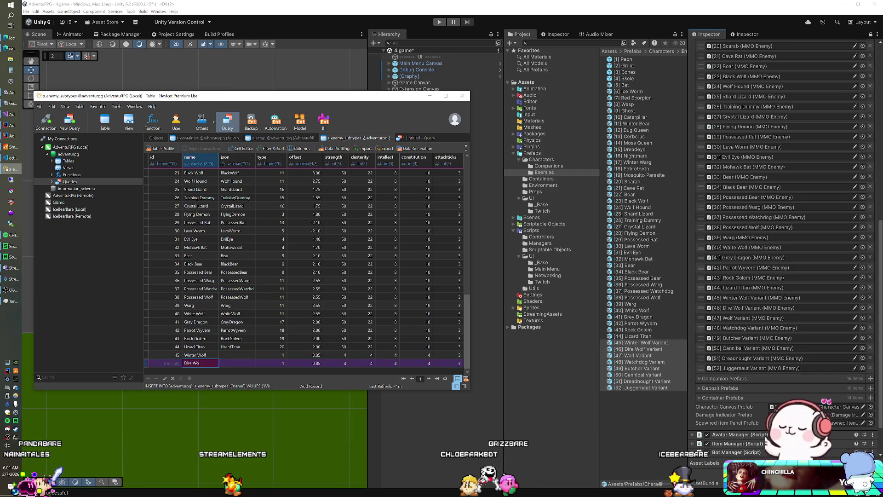
key("BackSpace")
key("BackSpace")
type("lf")
key("Down")
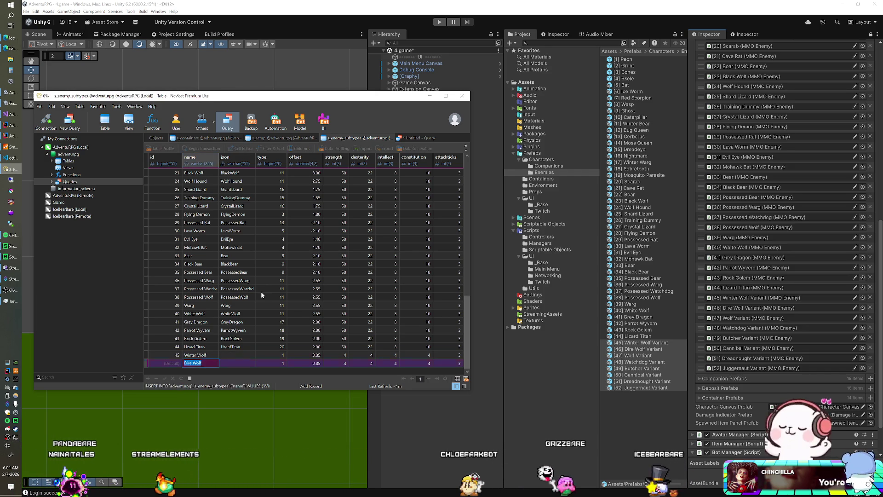
type("Wolf")
key("Down")
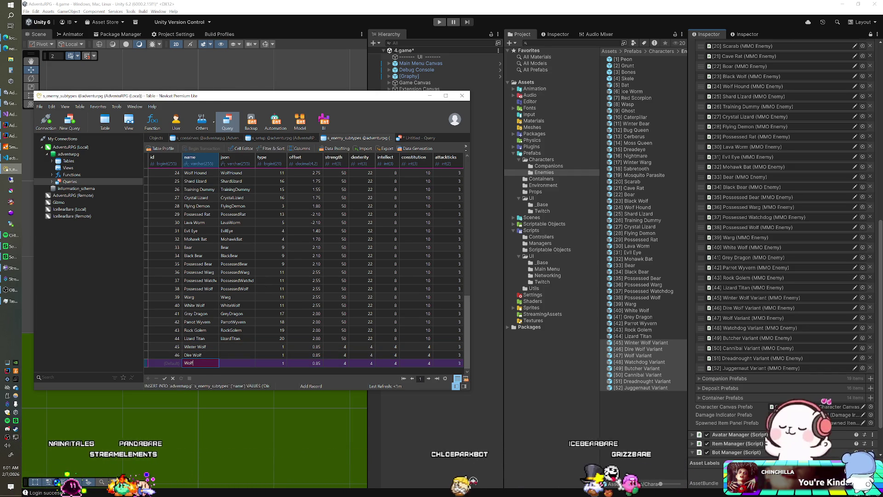
type("Watchdog")
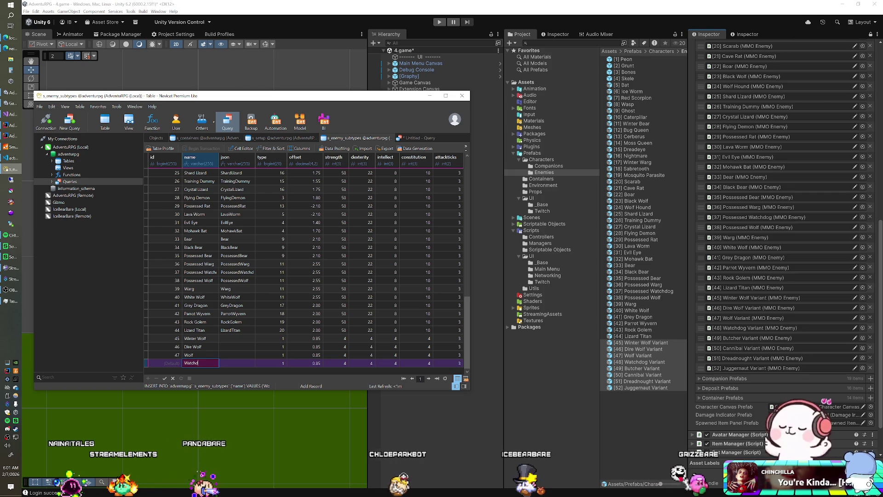
key("Down")
Add rows 49–52: Butcher, Cannibal, Dreadnought and Juggernaught
type("B")
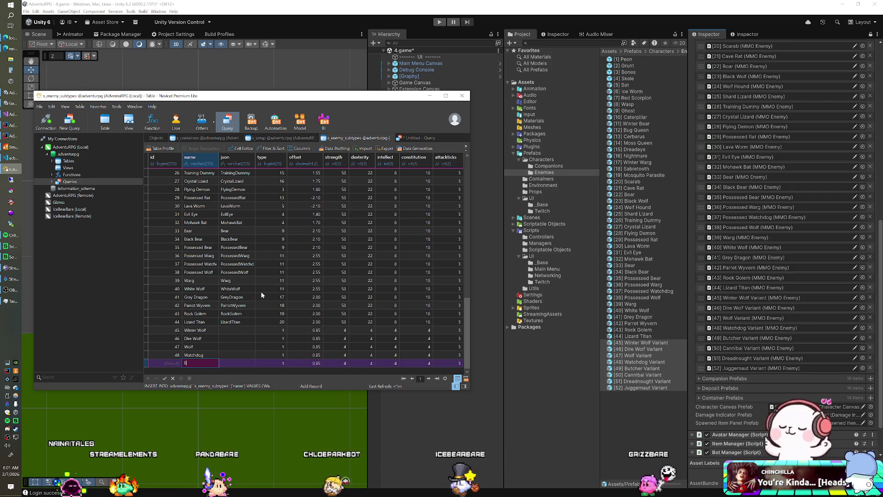
type("utcher")
key("Down")
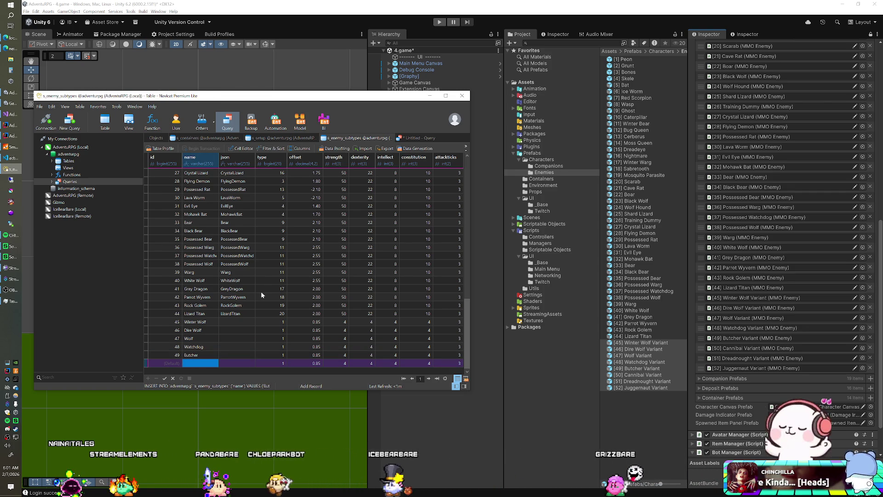
type("Cannibal")
key("Down")
type("Dre")
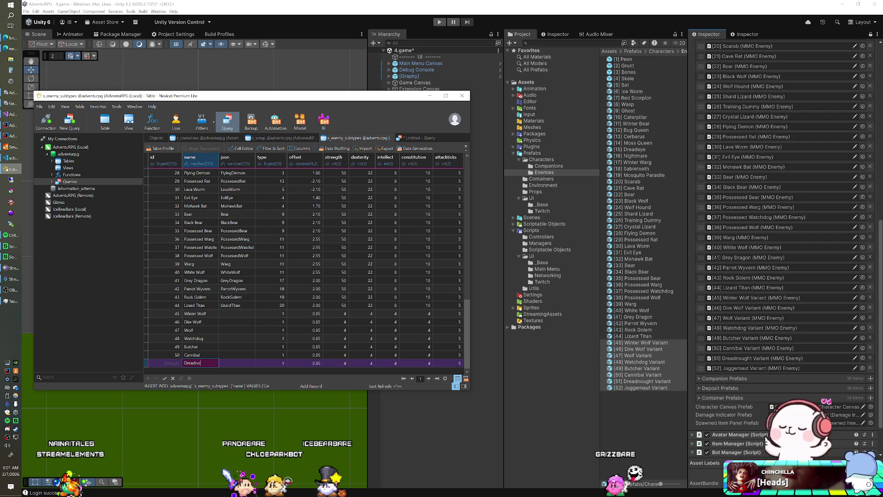
key("Down")
type("J")
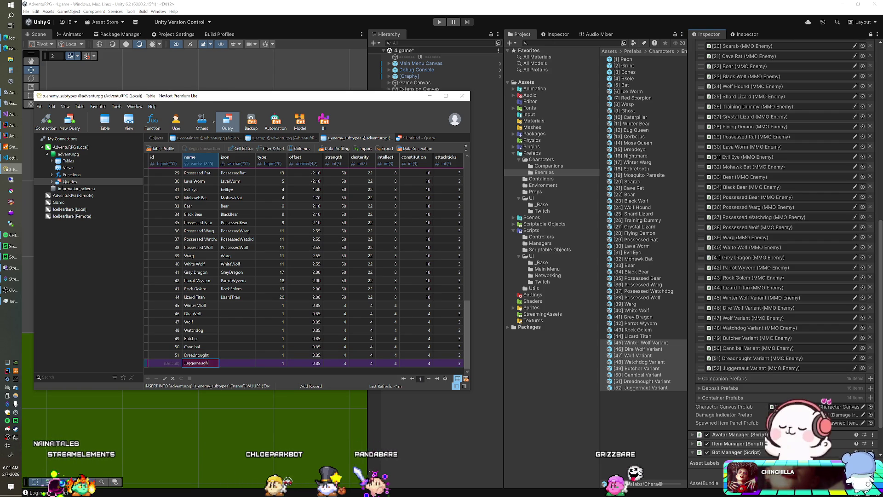
key("Return")
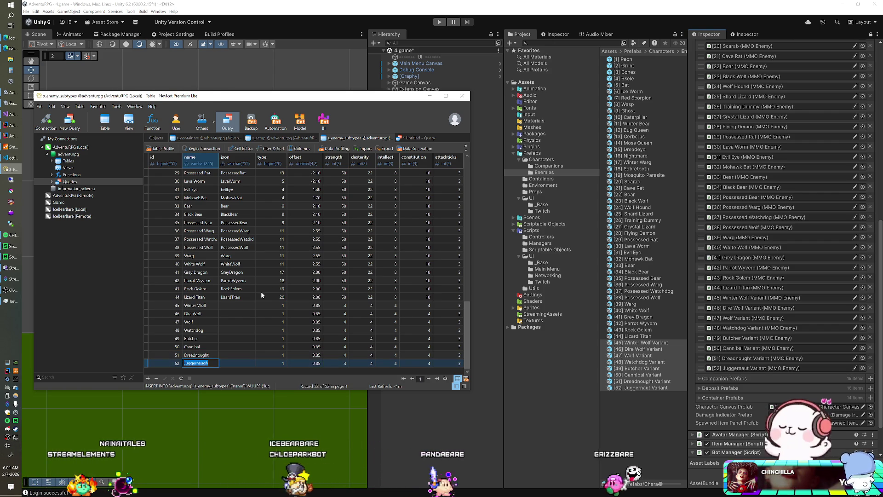
type("t")
key("Up")
key("Up")
key("Up")
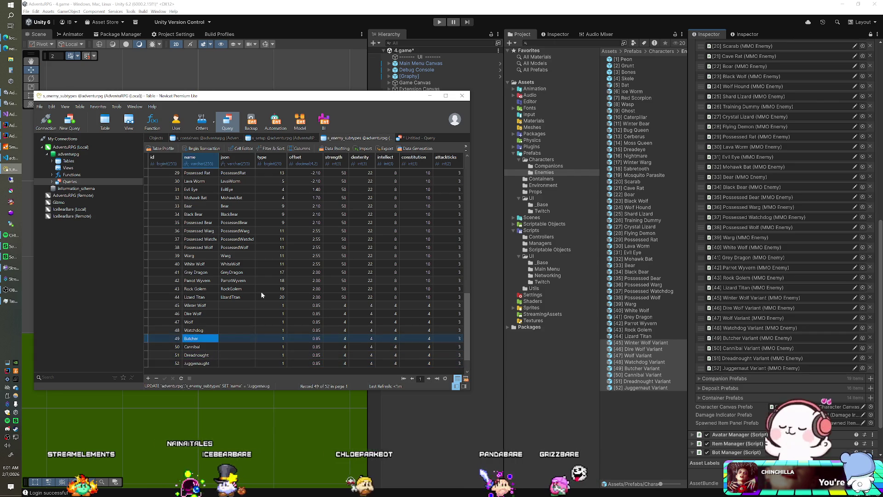
Fill json values WinterWolf, DireWolf and Wolf for rows 45–47
key("Up")
key("Right")
type("W")
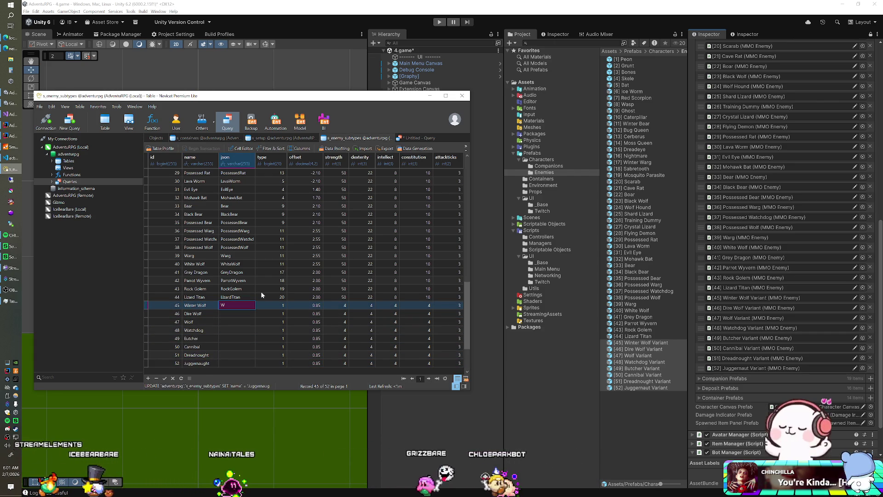
type("interWolf")
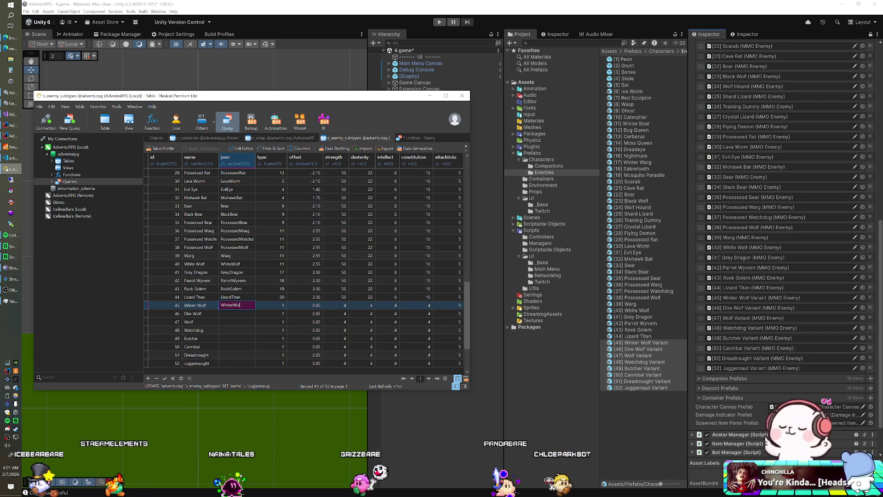
key("Down")
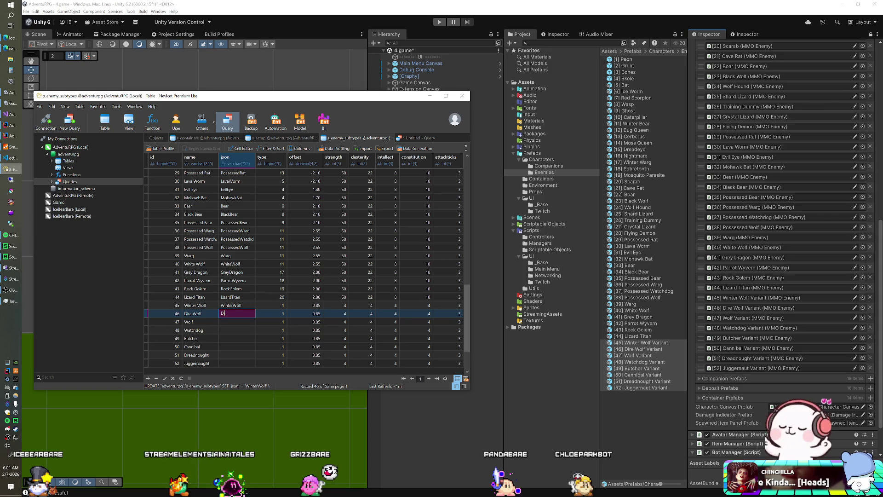
key("Down")
type("W")
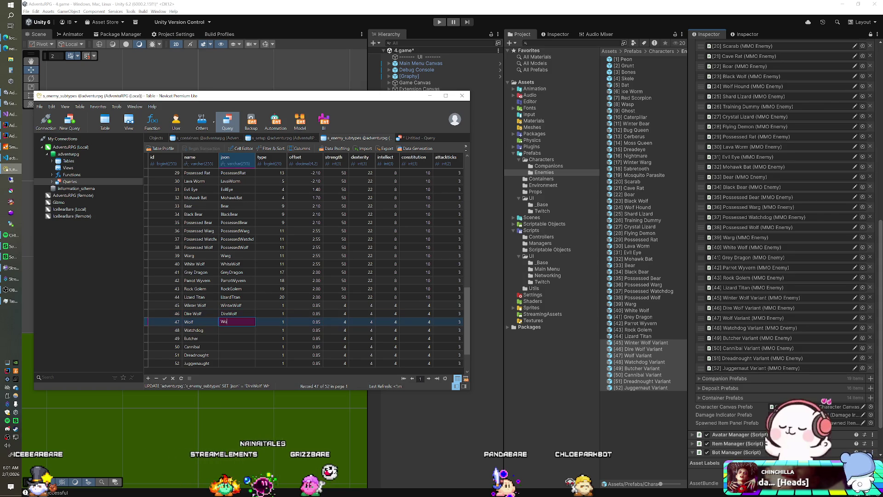
key("Down")
Fill json values Watchdog, Butcher, Cannibal, Dreadnought and Juggernaught for rows 48–52
type("W")
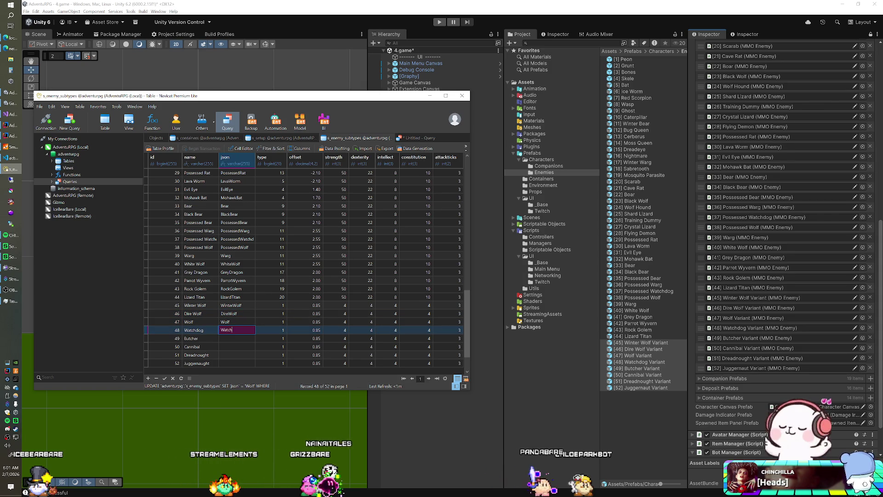
key("Down")
type("But")
key("Down")
type("Cannibal")
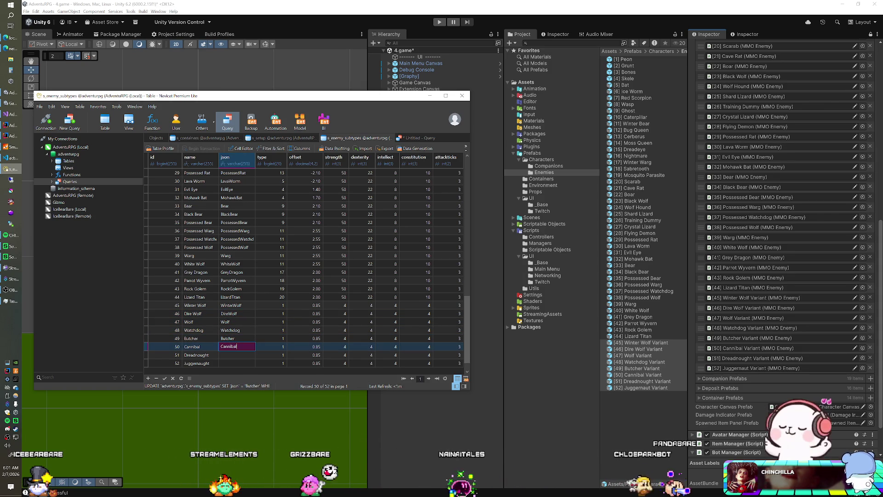
key("Down")
type("Dreadnought")
key("Down")
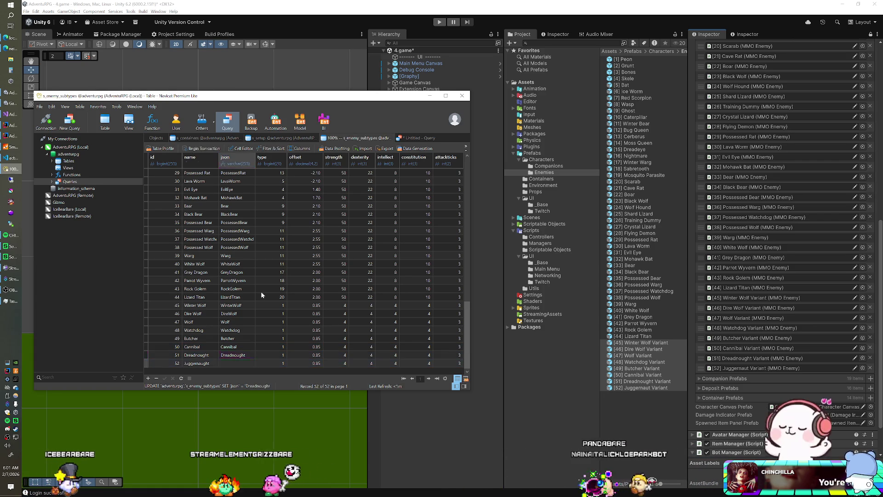
type("Juggernaugh")
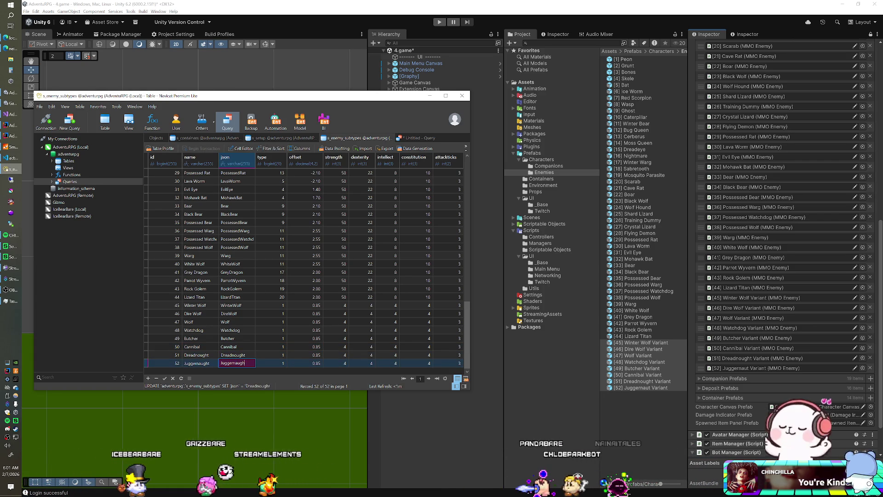
key("Up")
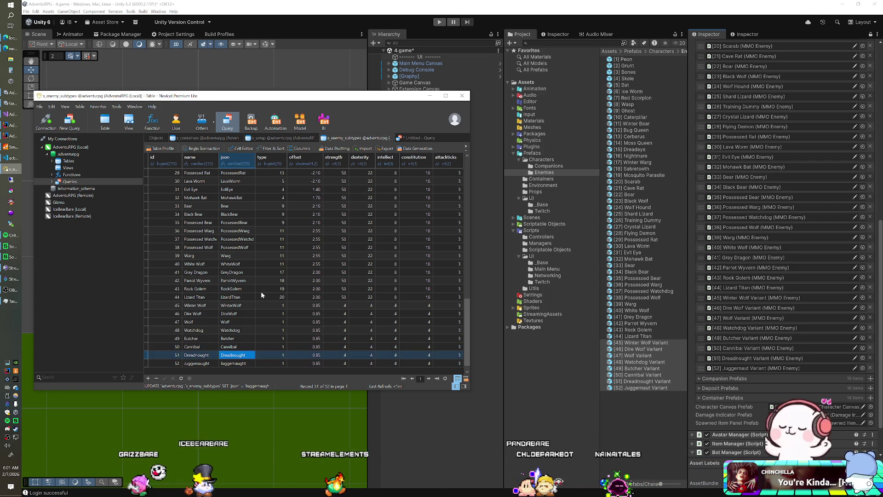
Float s_enemy_types in its own window and add row 21 named Ogre
left_click(157, 138)
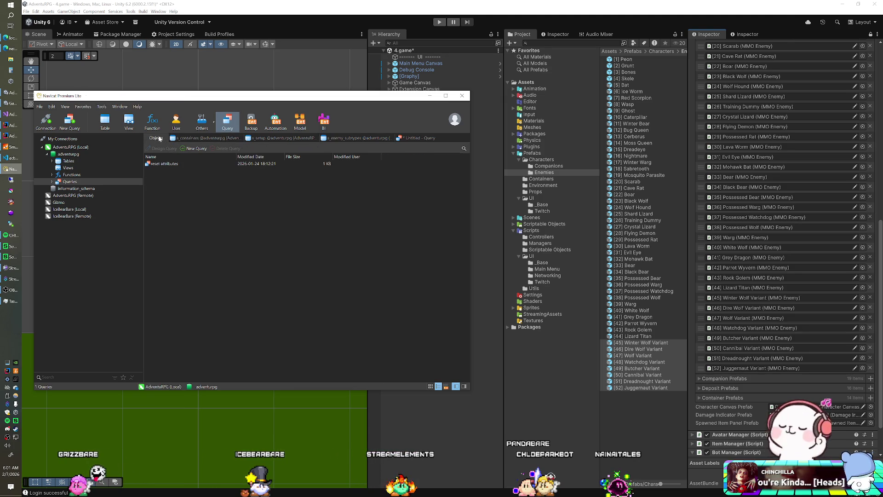
left_click(68, 161)
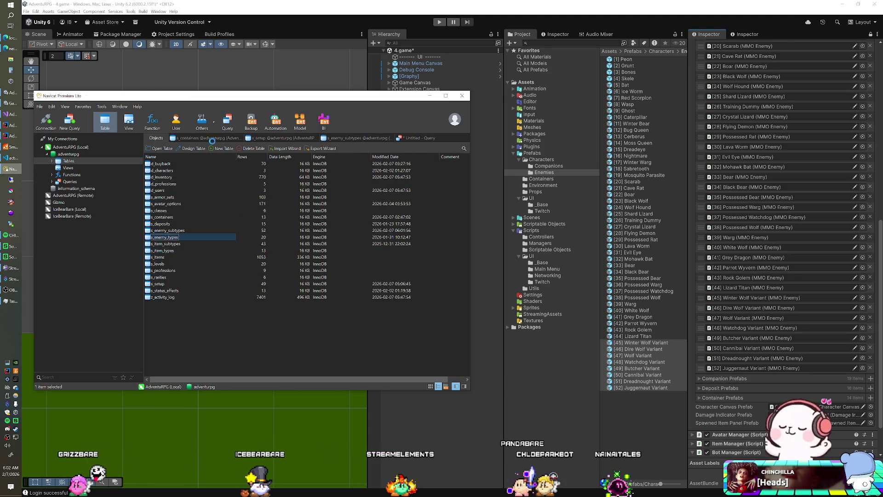
mouse_move(579, 167)
left_mouse_down()
mouse_move(552, 191)
mouse_move(554, 128)
left_mouse_up()
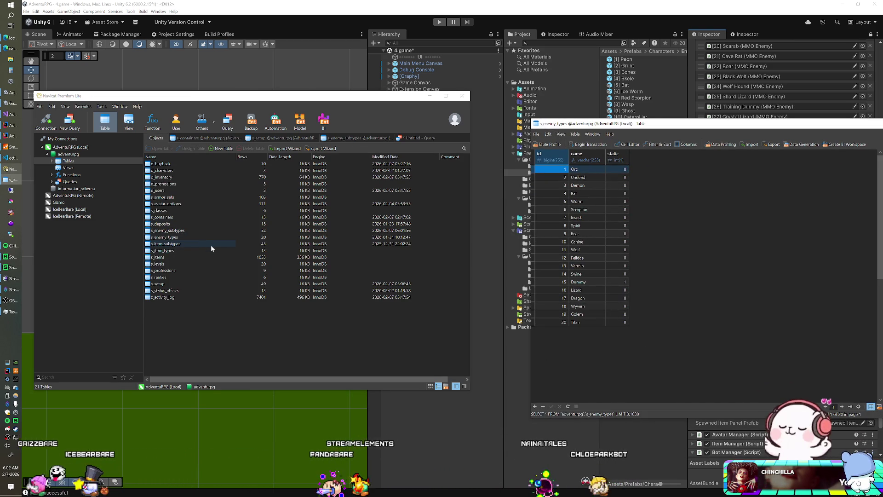
left_click(587, 322)
key("Down")
type("Og")
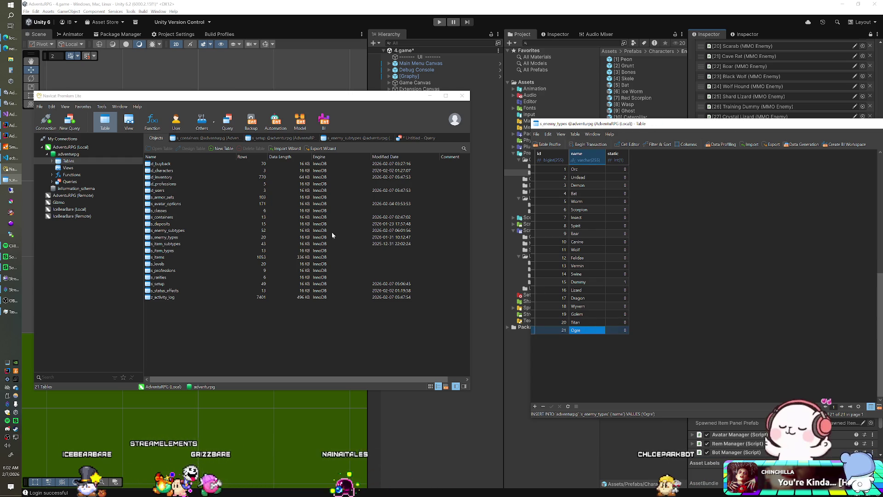
left_click(376, 138)
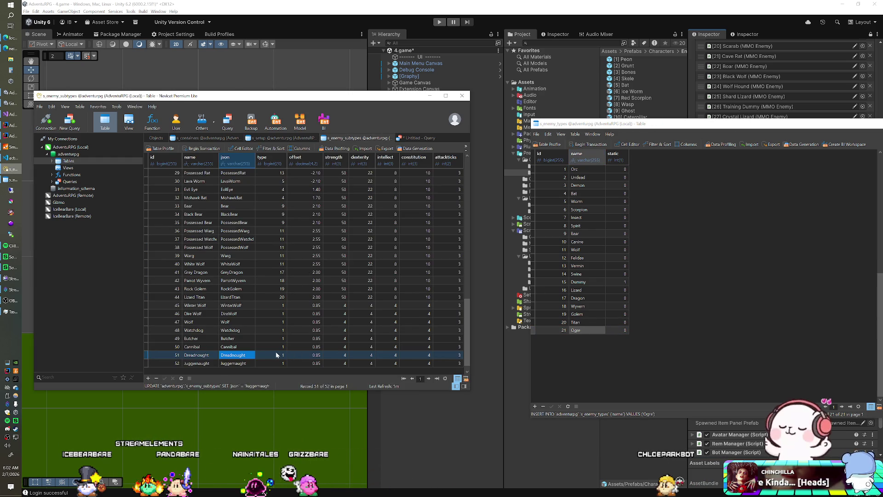
type("21")
Set Dreadnought, Juggernaught, Cannibal and Butcher to type 21 (Ogre)
key("Down")
key("Up")
key("Up")
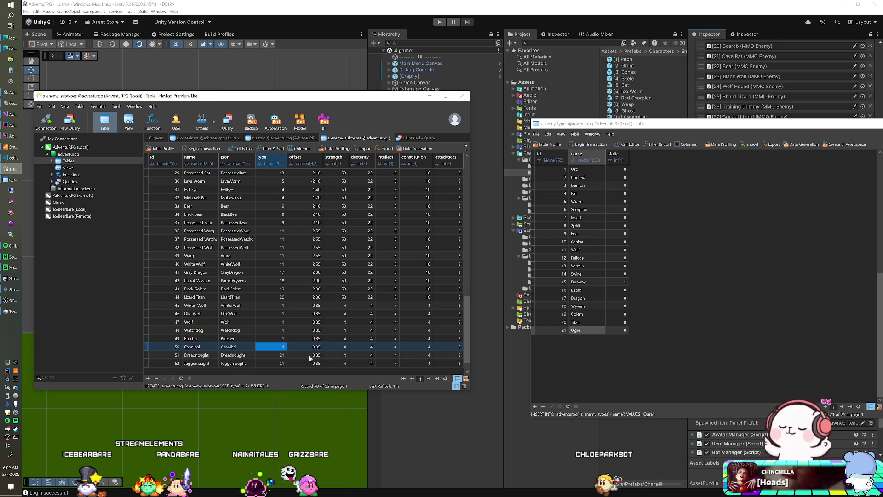
key("Up")
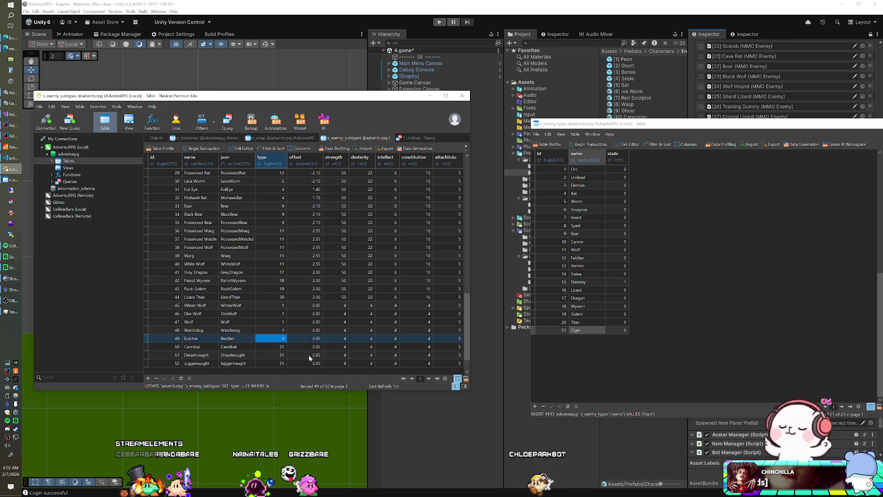
key("Up")
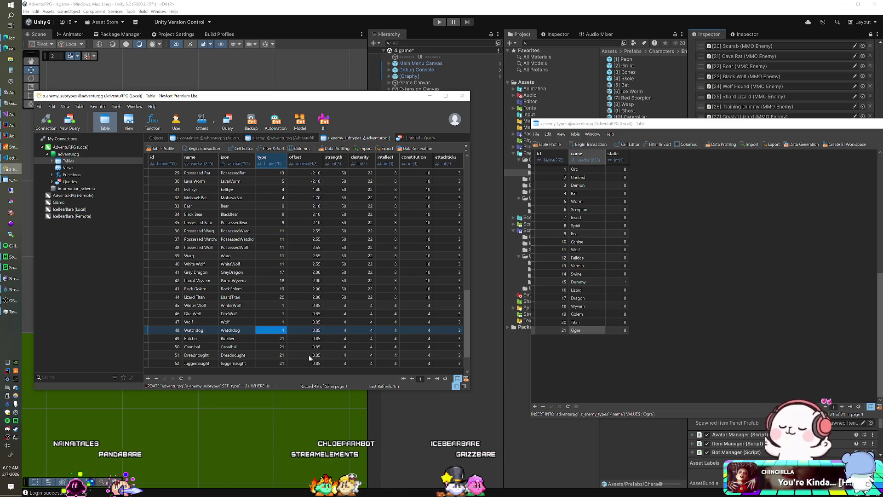
key("Up")
key("Up")
key("Up")
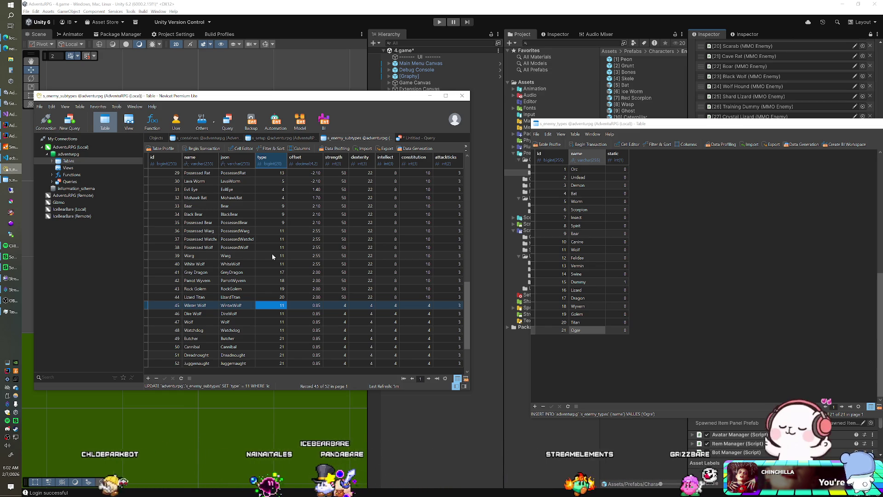
Look up the Wolf entry in enemy types and review the subtypes' type column
double_click(585, 249)
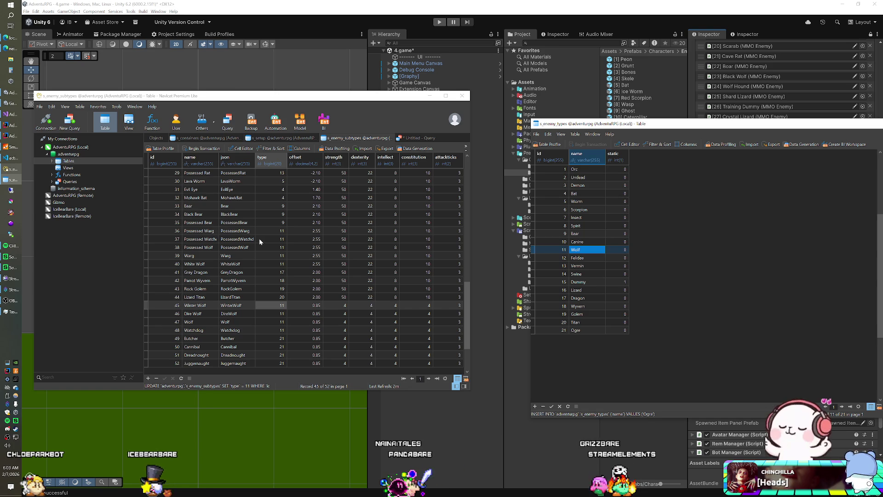
key("Up")
key("Up")
key("Up")
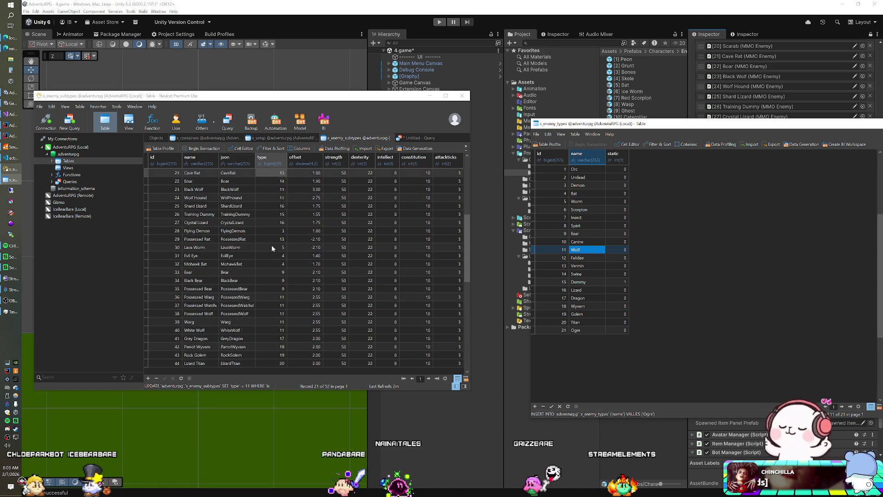
scroll(271, 243, "up", 4)
key("Down")
key("Down")
key("Down")
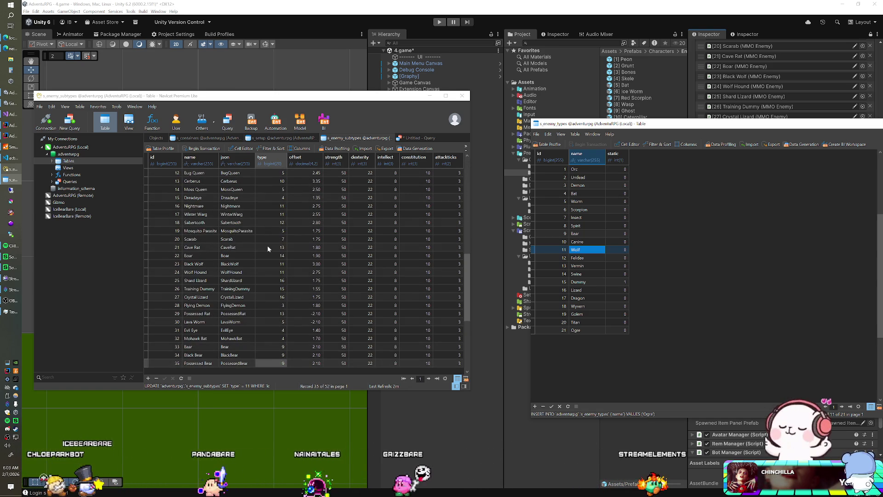
key("Up")
key("Up")
key("Up")
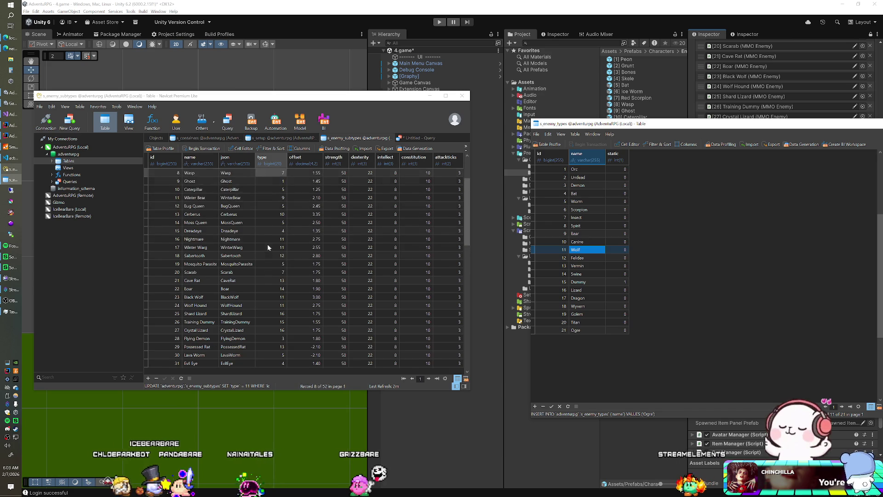
key("Up")
key("Up")
key("Up")
key("Down")
key("Down")
key("Down")
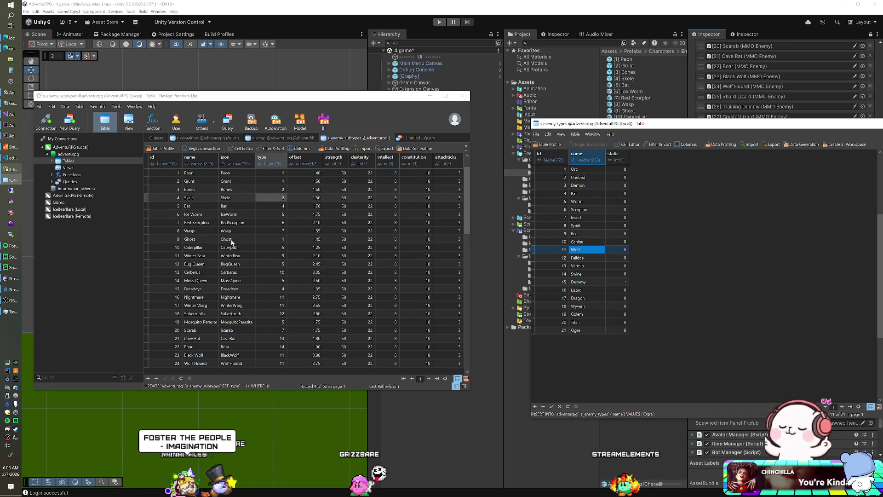
key("Down")
key("Down")
key("Down")
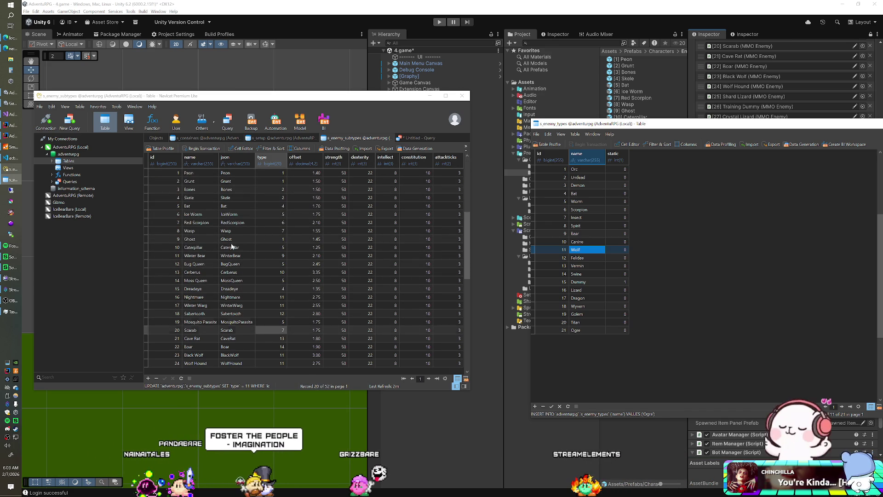
key("Down")
key("Down")
key("Down")
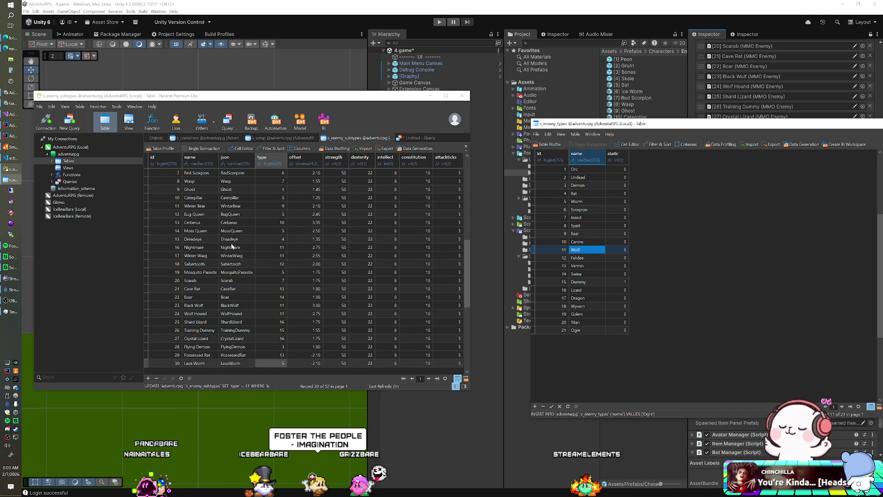
key("Down")
key("Down")
key("Down")
key("Down")
key("Down")
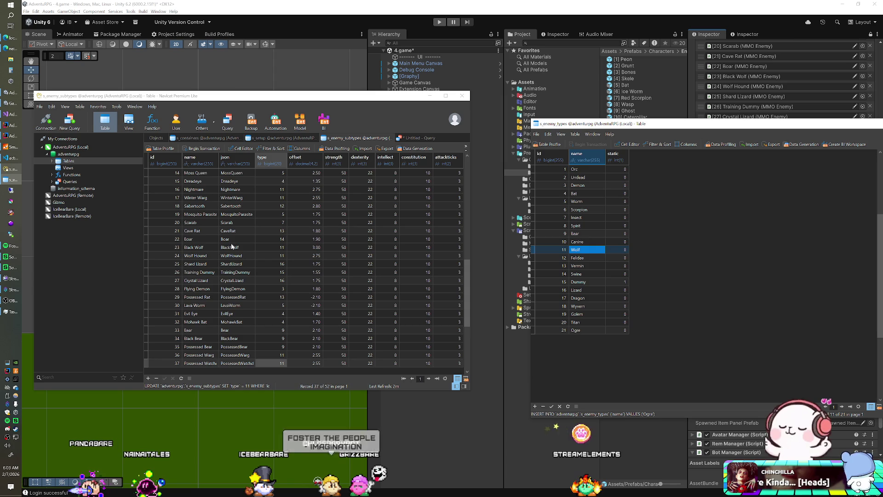
scroll(232, 247, "down", 1)
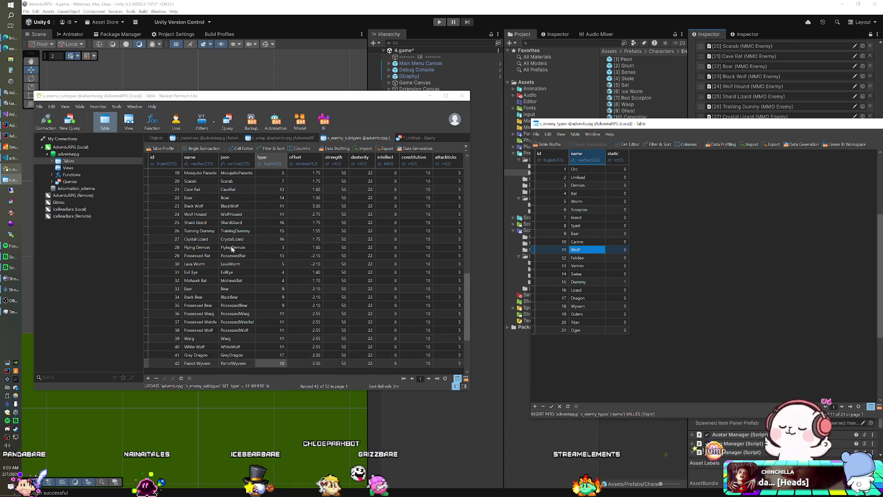
Set Possessed Watchdog and Watchdog to type 10 (Canine)
left_click(270, 305)
type("10")
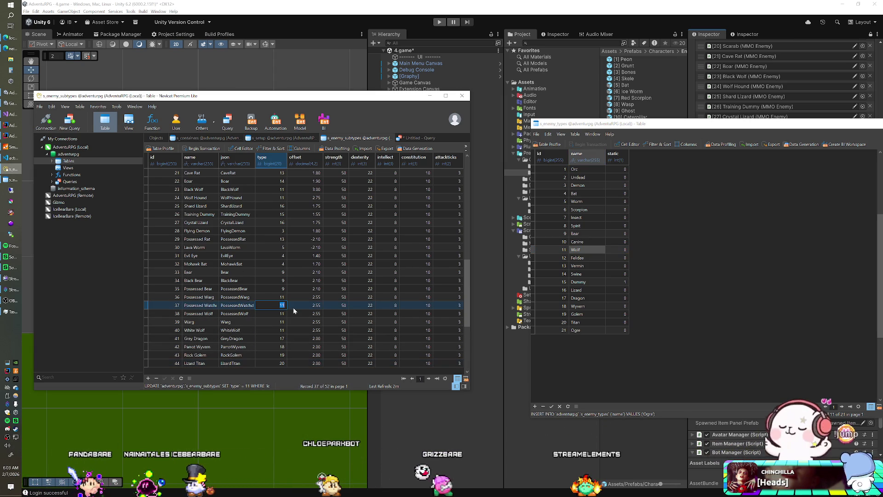
key("Down")
key("Down")
key("Down")
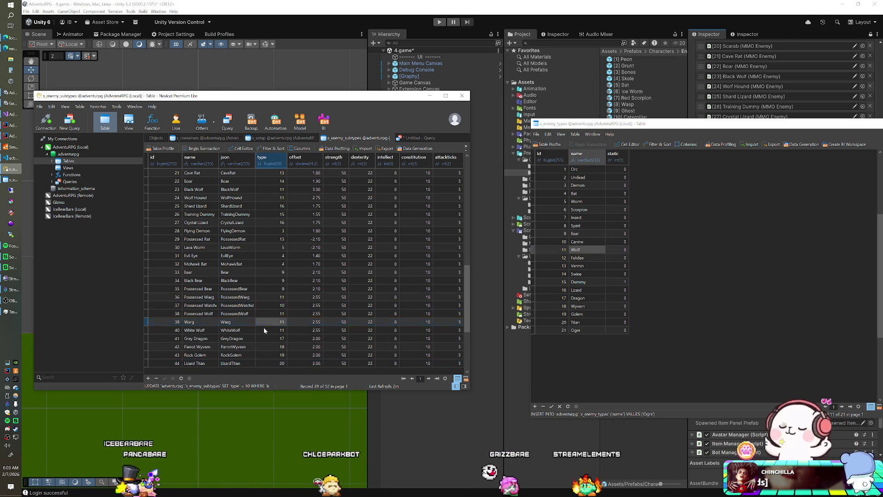
key("Down")
key("Down")
key("Down")
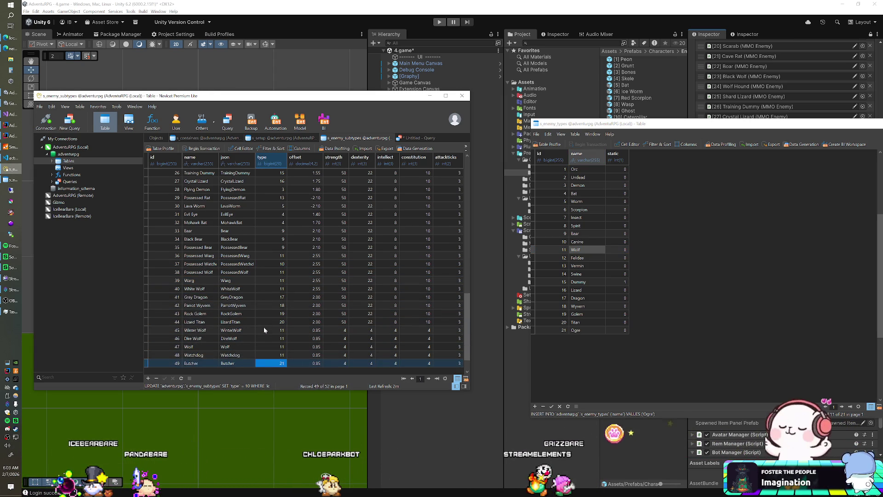
left_click(263, 330)
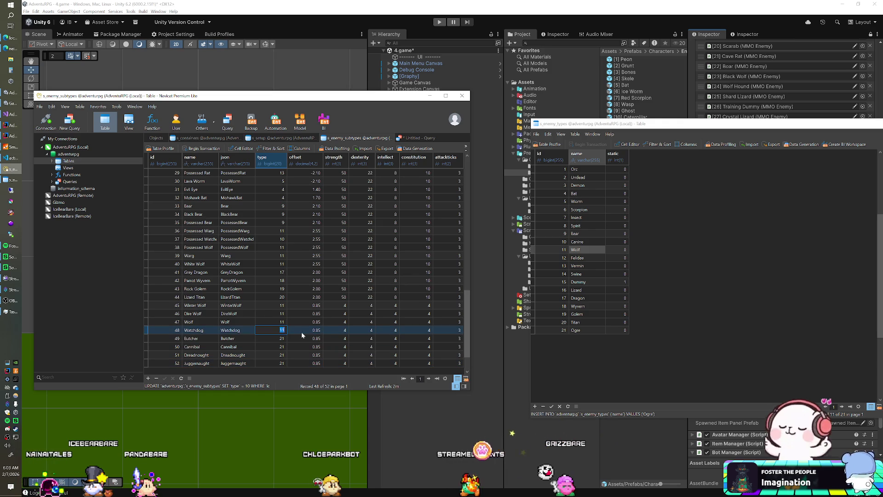
type("10")
key("Return")
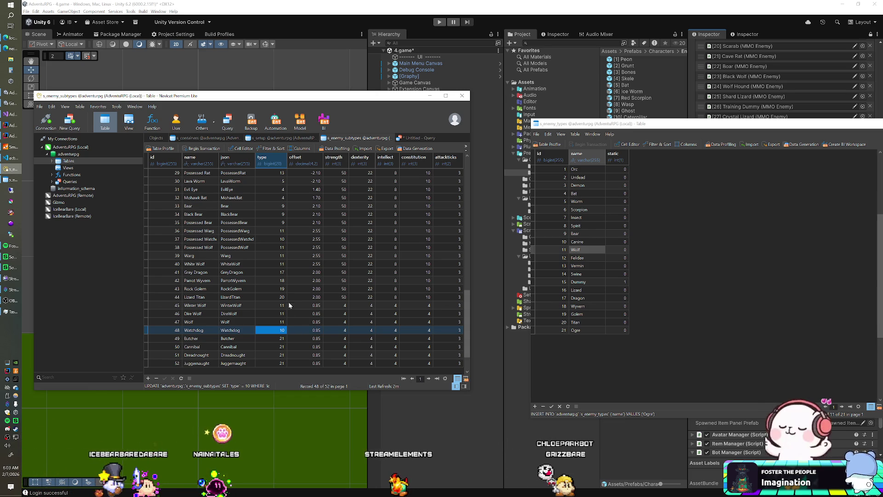
double_click(291, 264)
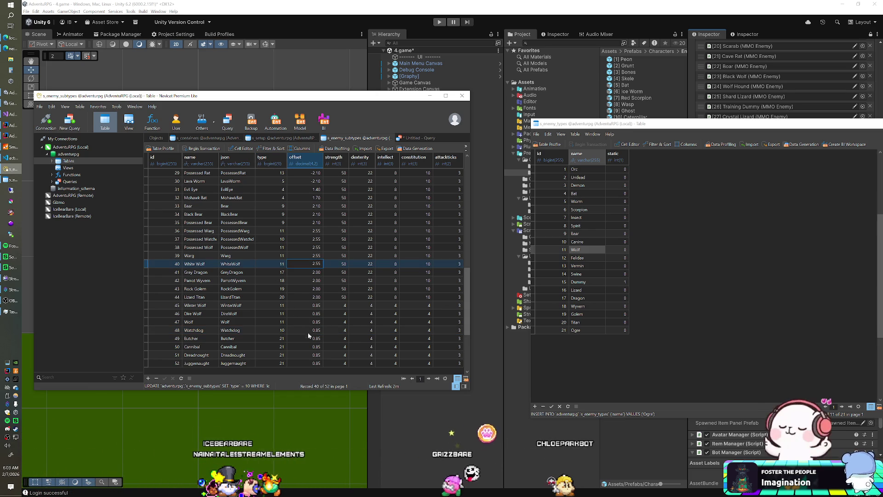
Set the offset to 2.20 for Winter Wolf through Juggernaut in s_enemy_subtypes
left_click(306, 306)
type("2.2")
key("Return")
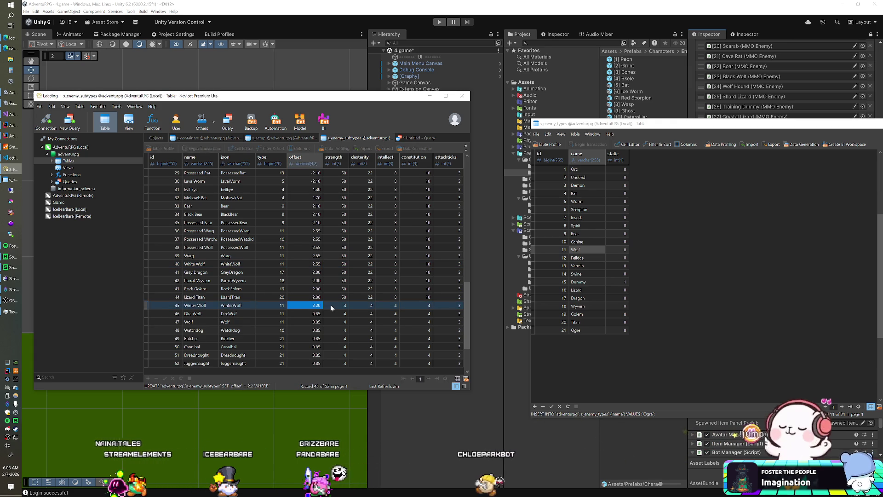
key("ctrl+c")
key("Down")
key("ctrl+v")
key("Down")
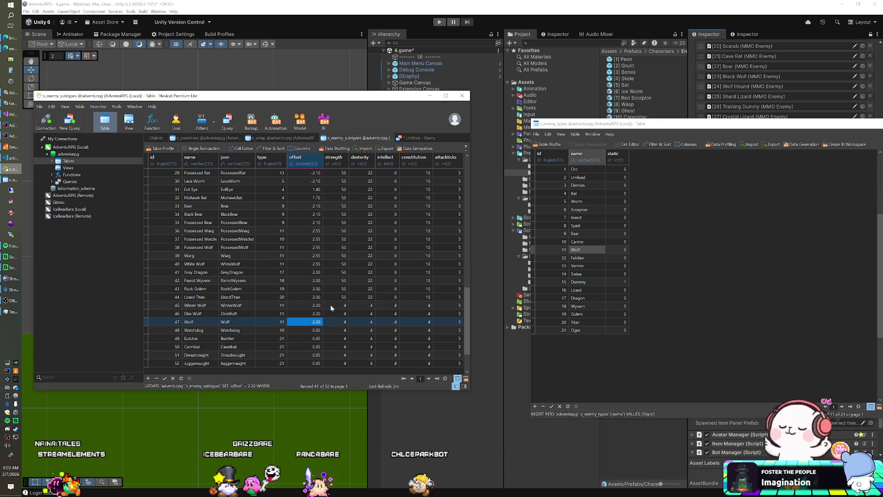
key("ctrl+v")
key("Down")
key("ctrl+v")
key("Down")
key("Down")
key("ctrl+v")
key("Down")
key("ctrl+v")
key("Down")
key("ctrl+v")
Copy Lizard Titan's strength of 50 down to the wolves, Watchdog and Butcher through Juggernaut
key("Right")
key("Up")
key("Up")
key("Up")
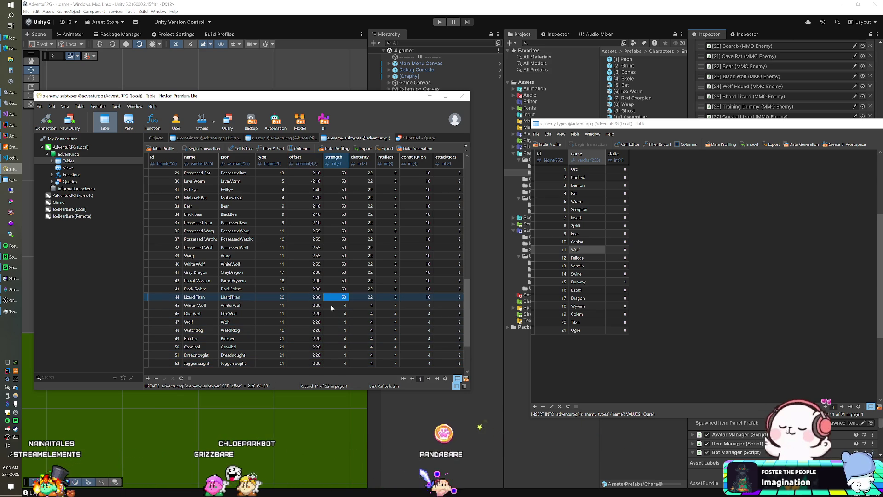
key("Down")
key("ctrl+v")
key("Down")
key("ctrl+v")
key("Down")
key("ctrl+v")
key("Down")
key("ctrl+v")
key("Down")
key("ctrl+v")
key("Down")
key("ctrl+v")
key("Down")
key("ctrl+v")
Copy Lizard Titan's dexterity of 22 into Winter Wolf through Juggernaut
key("Down")
key("ctrl+v")
key("Right")
key("Up")
key("Up")
key("Up")
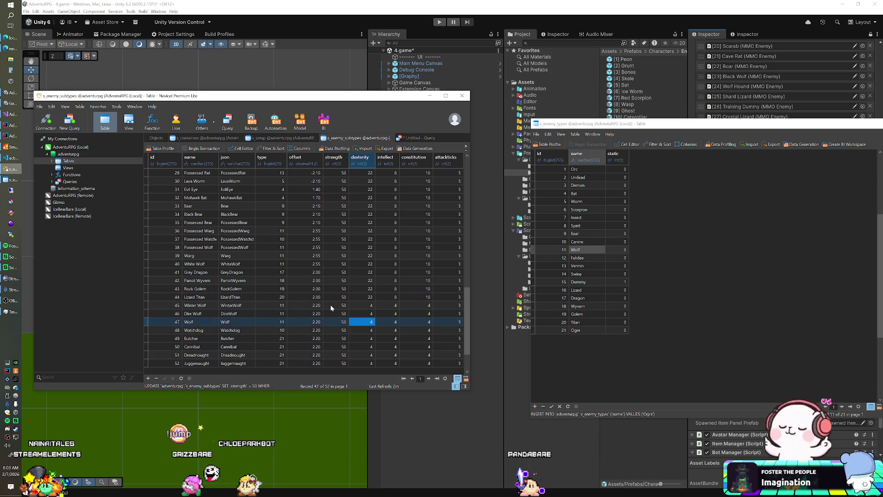
key("ctrl+c")
key("Down")
key("ctrl+v")
key("Down")
key("ctrl+v")
key("Down")
key("ctrl+v")
key("Down")
key("ctrl+v")
key("Down")
key("ctrl+v")
key("Down")
key("ctrl+v")
key("Down")
key("ctrl+v")
key("Down")
key("ctrl+v")
key("Right")
key("Up")
key("Up")
key("Up")
Set intellect to 8 for Winter Wolf through Juggernaut
key("ctrl+v")
key("Down")
key("ctrl+v")
key("Down")
key("ctrl+v")
key("Down")
key("ctrl+v")
key("Down")
key("ctrl+v")
key("Down")
key("ctrl+v")
key("Down")
key("ctrl+v")
key("Down")
key("ctrl+v")
key("Right")
key("Up")
key("Up")
key("Up")
key("Up")
key("Up")
key("Up")
Set constitution to 10 for the three wolves and Watchdog through Juggernaut
key("ctrl+v")
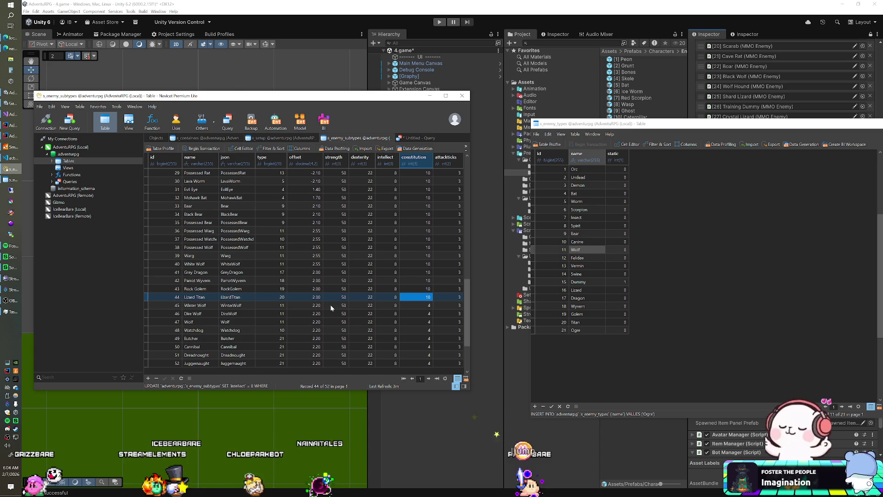
key("Down")
key("ctrl+v")
key("Down")
key("ctrl+v")
key("Down")
key("ctrl+v")
key("Down")
key("ctrl+v")
key("Down")
key("ctrl+v")
key("Down")
key("ctrl+v")
key("Down")
key("ctrl+v")
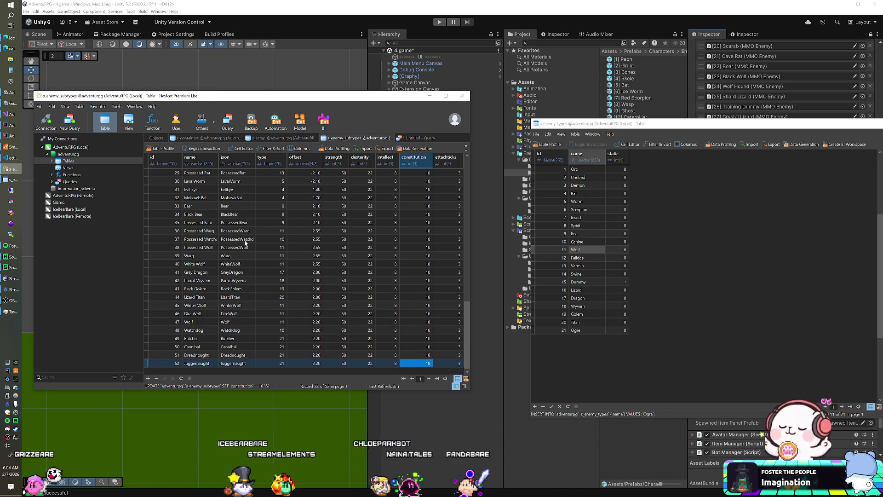
Open EnemyManager.java in IntelliJ IDEA to review the enemy spawn settings
left_click(12, 134)
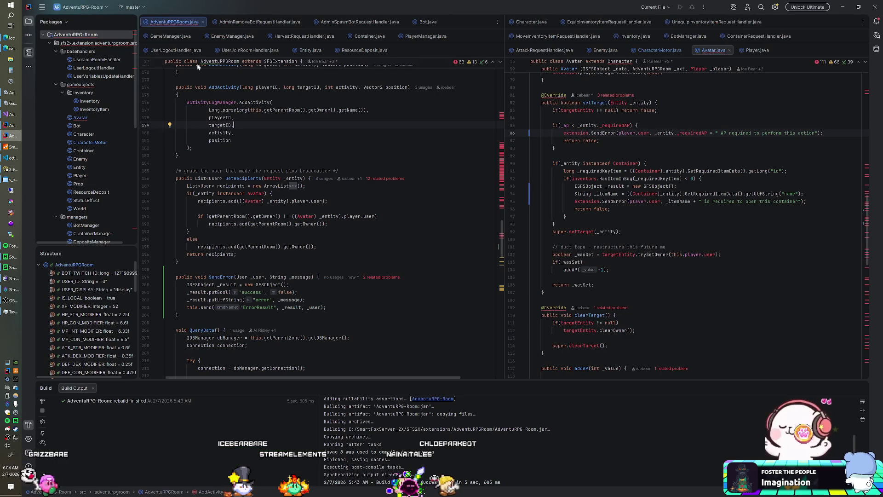
scroll(276, 184, "up", 10)
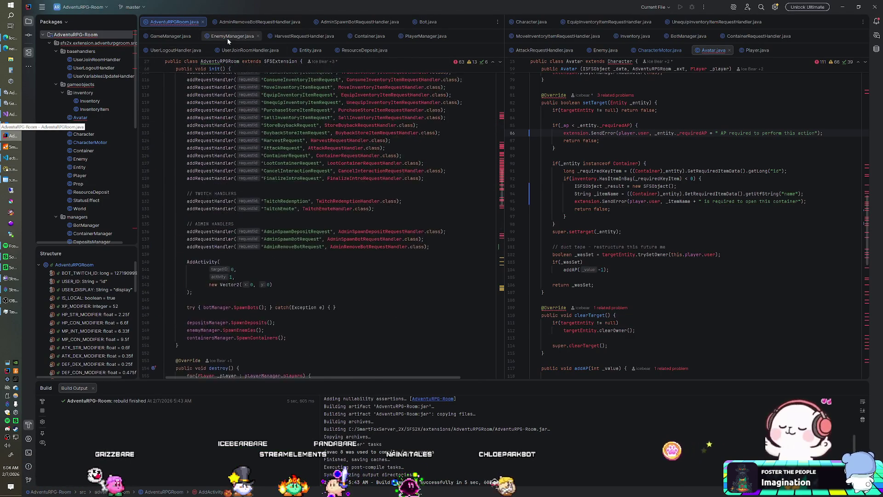
left_click(230, 36)
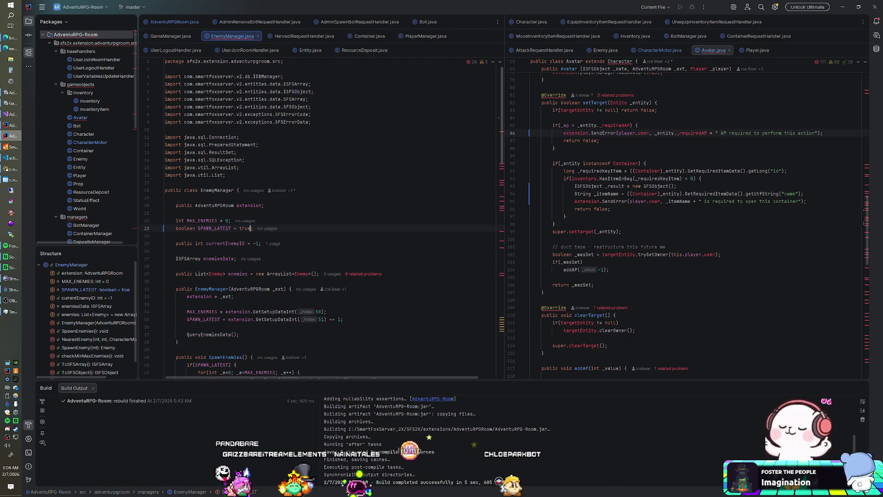
View the top of the s_setup table in Navicat, then return to the Unity editor
left_click(12, 170)
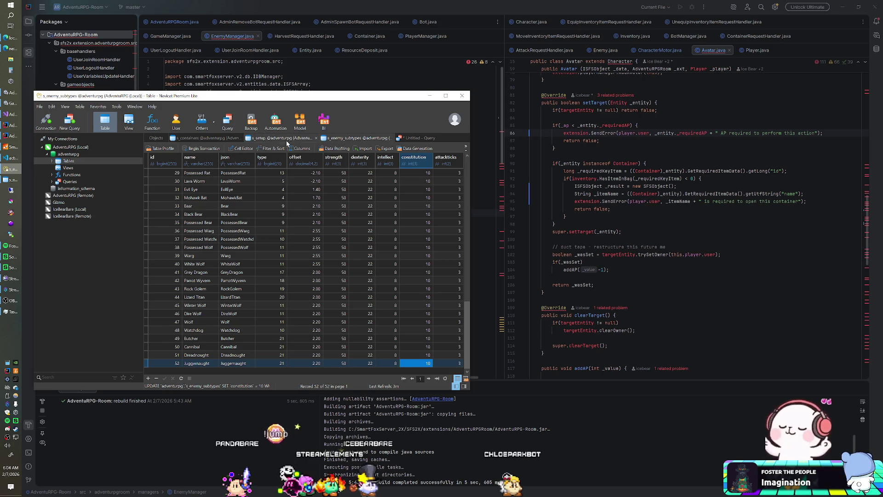
left_click(285, 138)
key("Up")
key("Up")
key("Up")
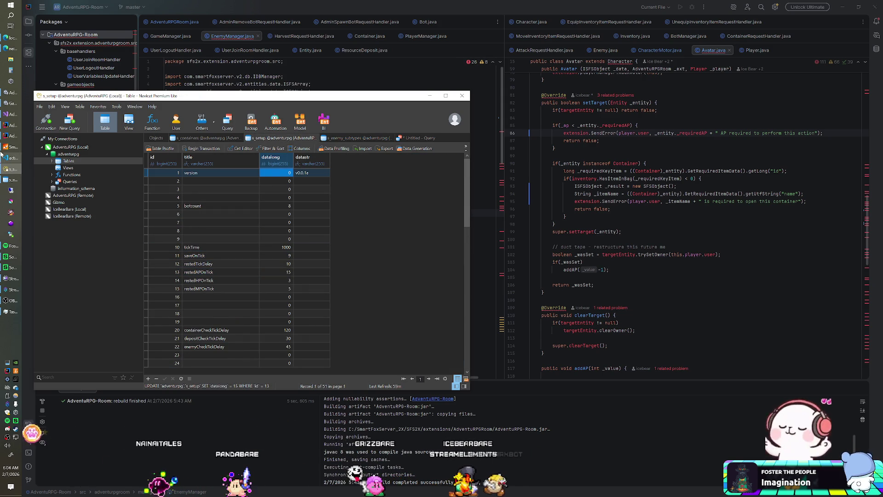
left_click(13, 166)
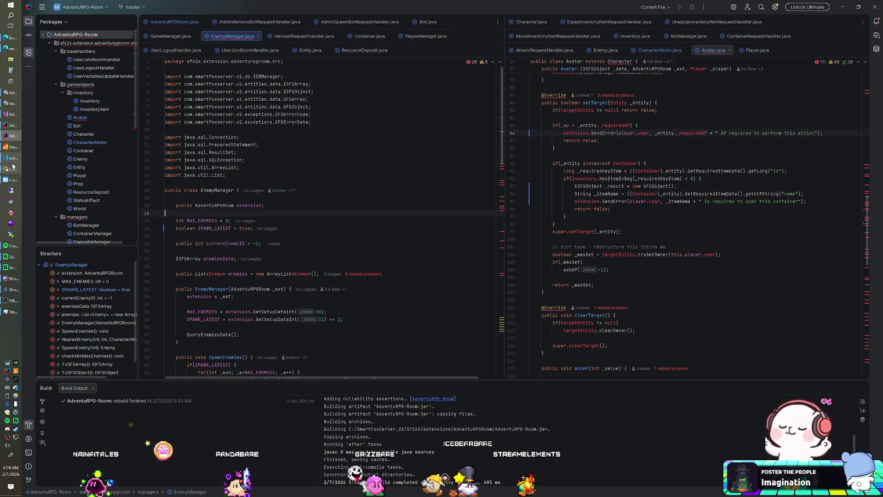
left_click(13, 92)
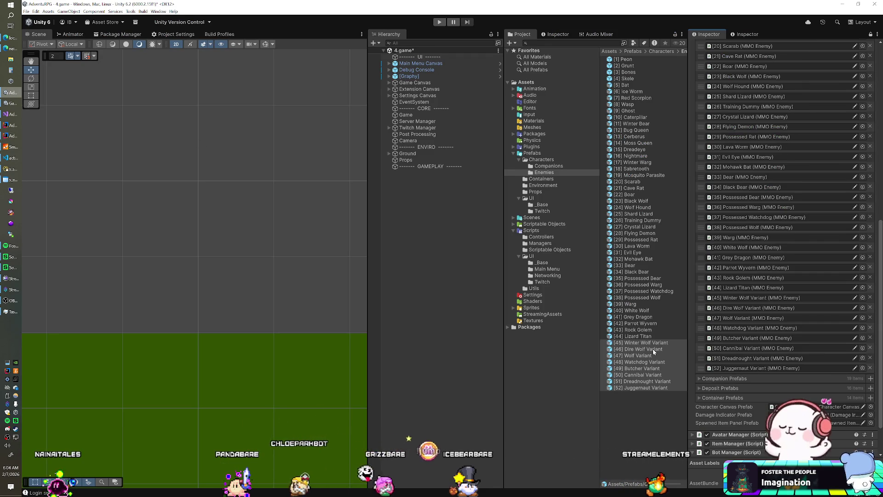
Confirm the maxEnemies entry in s_setup is still 8
left_click(12, 169)
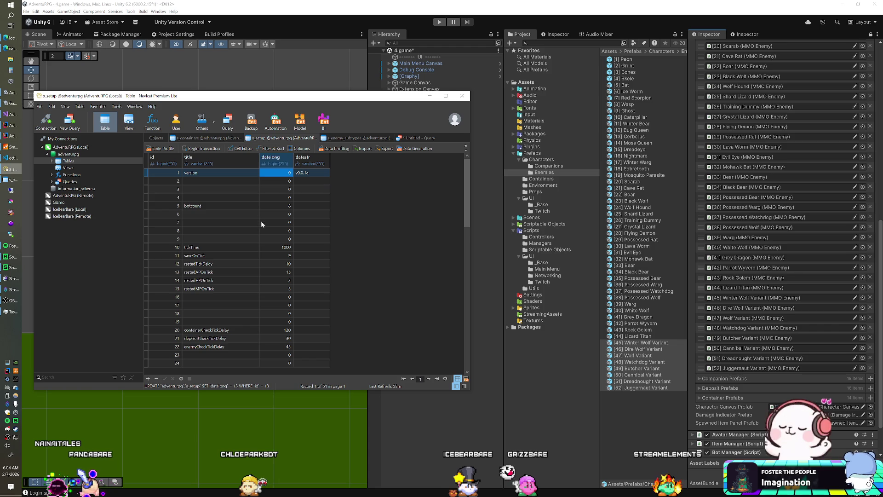
key("Down")
key("Down")
key("Down")
key("Down")
key("Down")
key("Down")
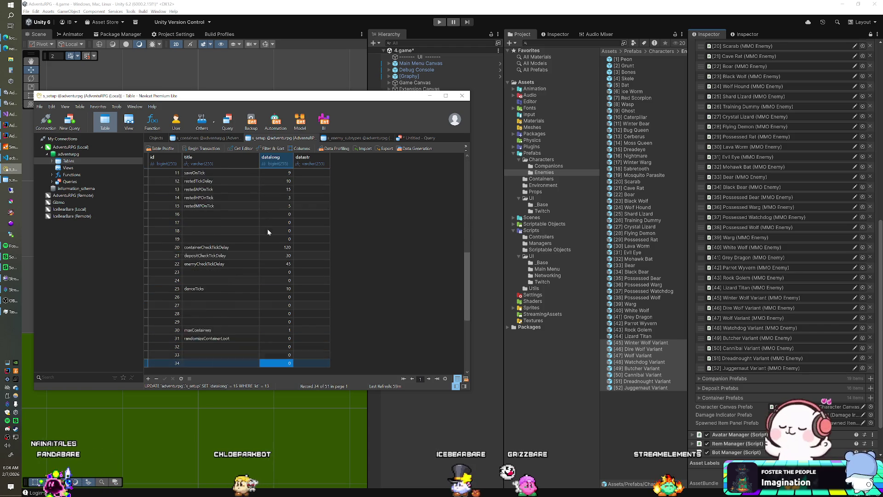
key("Down")
key("Down")
key("Down")
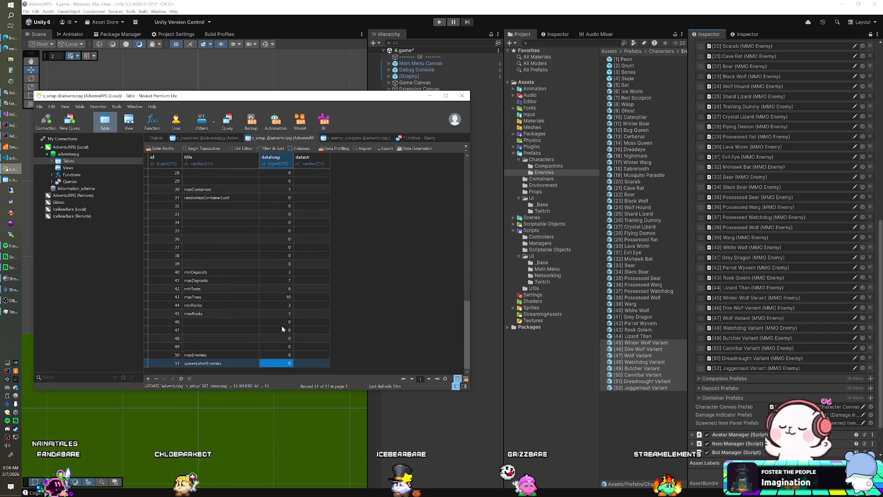
double_click(283, 353)
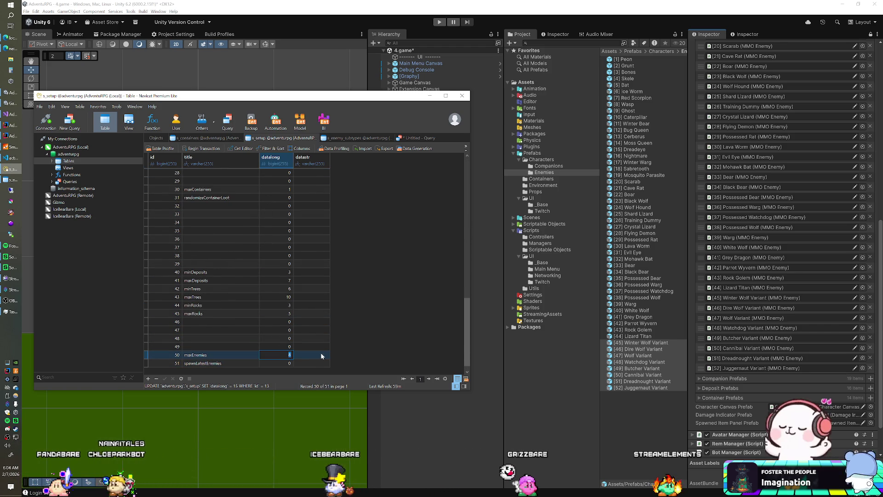
key("Up")
key("Up")
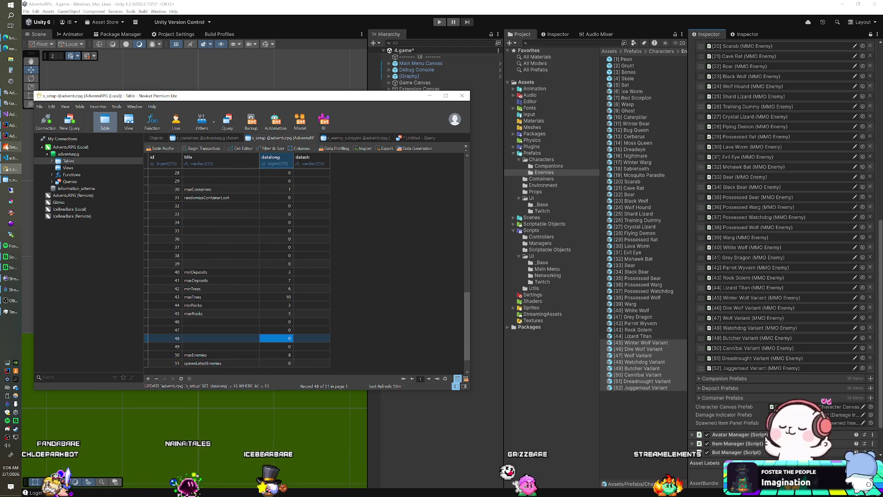
left_click(429, 109)
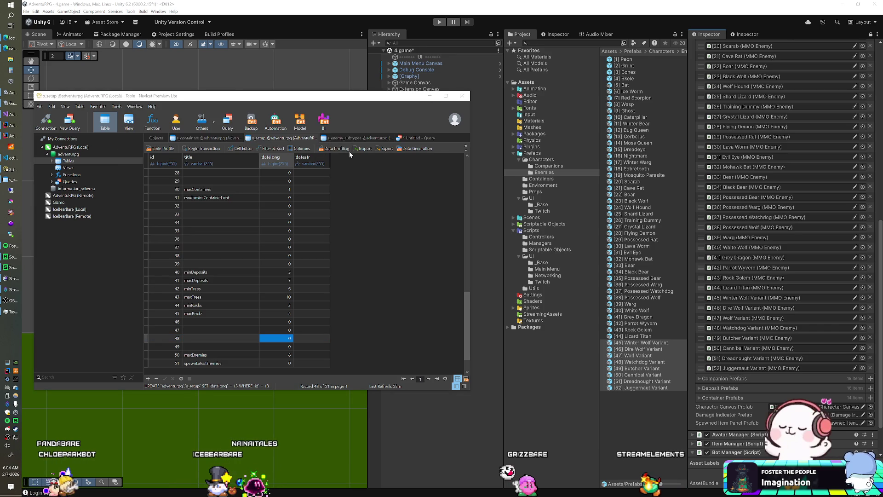
Check Black Bear's dexterity in s_enemy_types and reload s_enemy_subtypes to confirm the saved stats
left_click(368, 138)
left_click(351, 196)
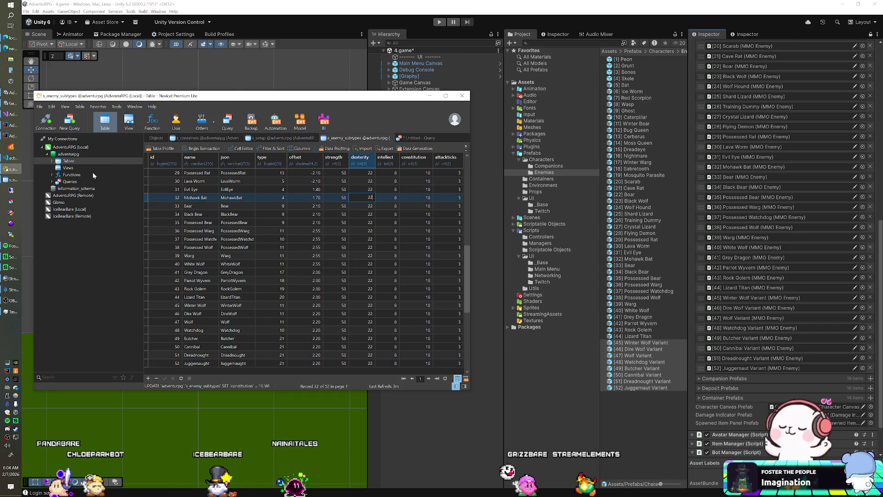
left_click(17, 182)
key("Up")
key("Up")
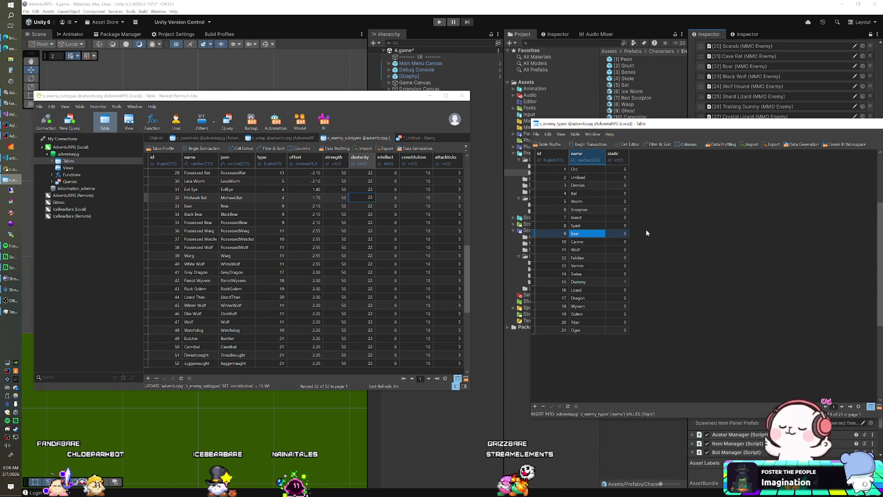
double_click(372, 214)
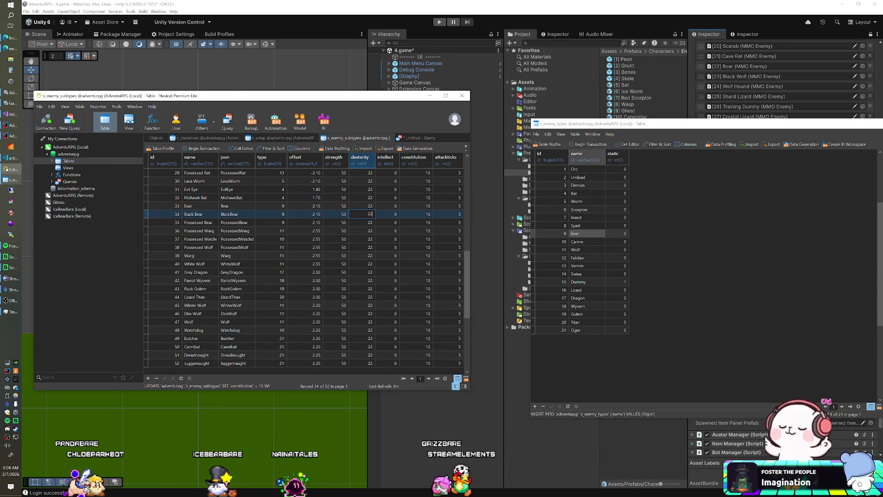
key("ctrl+r")
key("Down")
key("Down")
key("Down")
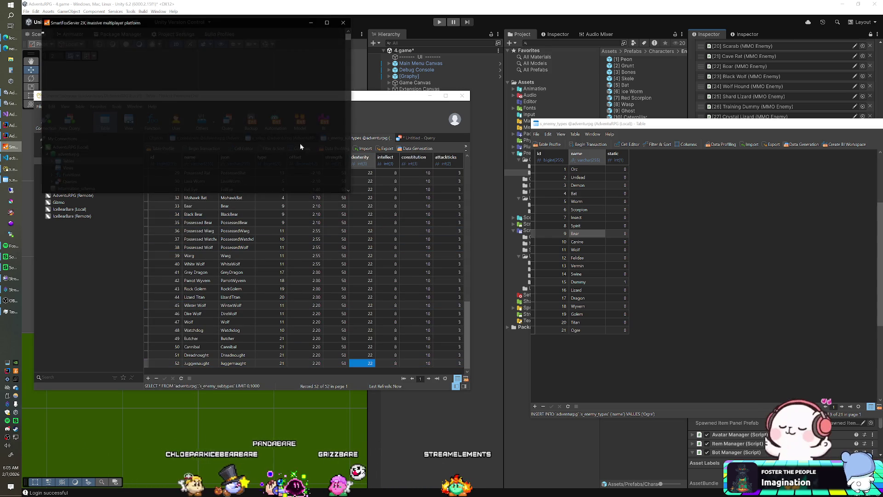
Switch to Unity and enter play mode to test the new monster variants
left_click(404, 18)
left_click(439, 23)
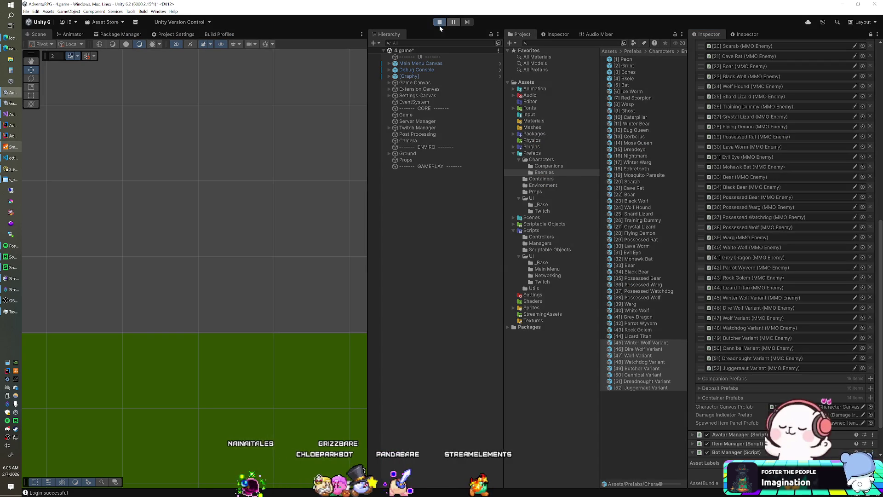
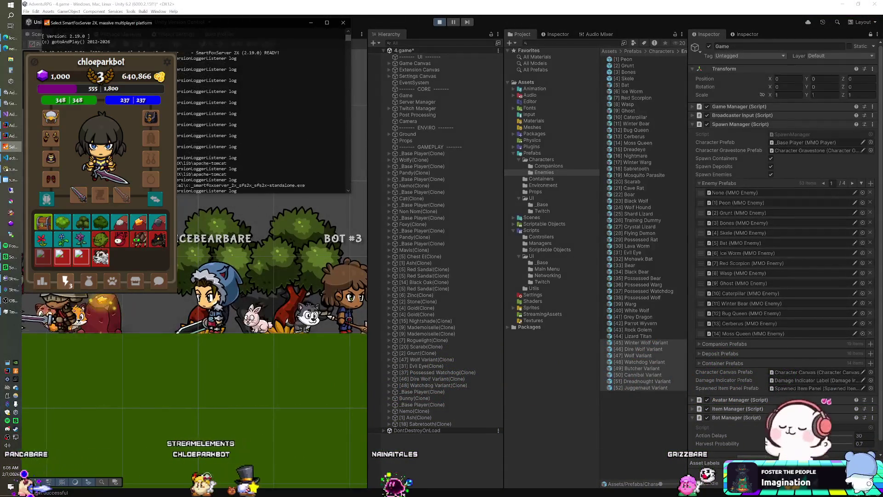
Stop Unity's play mode and switch to the EnemyManager project in IntelliJ IDEA
left_click(343, 22)
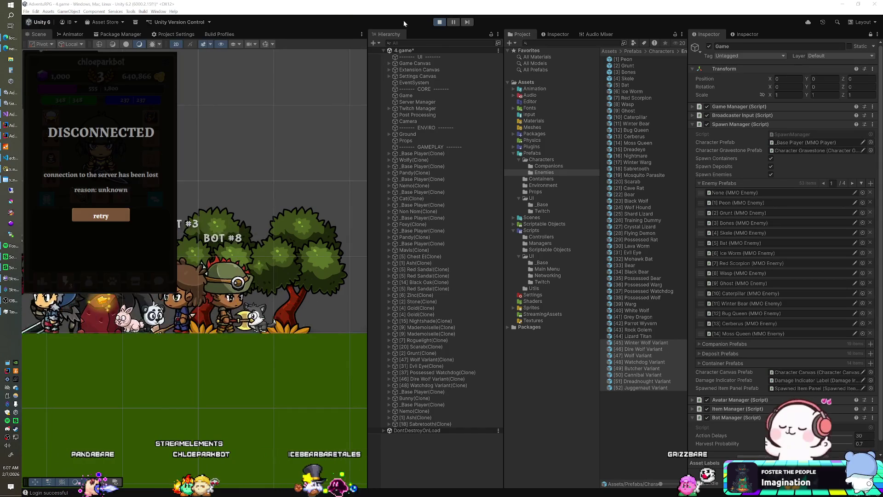
left_click(439, 21)
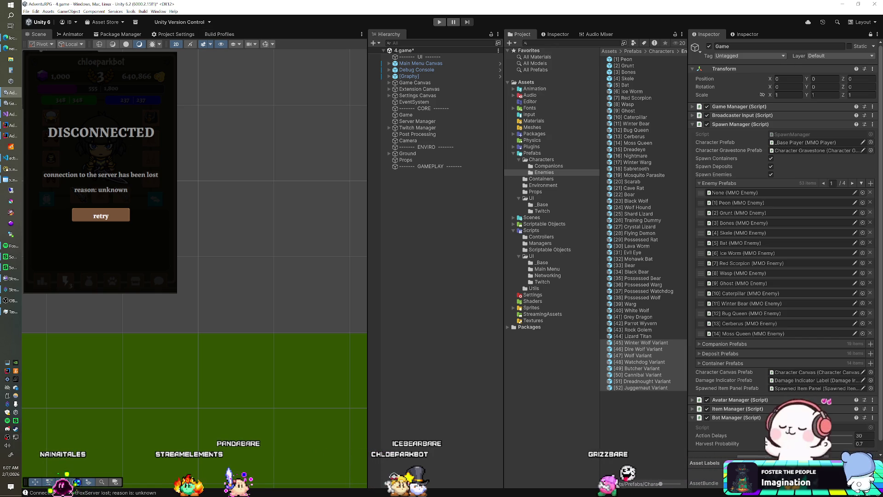
left_click(12, 136)
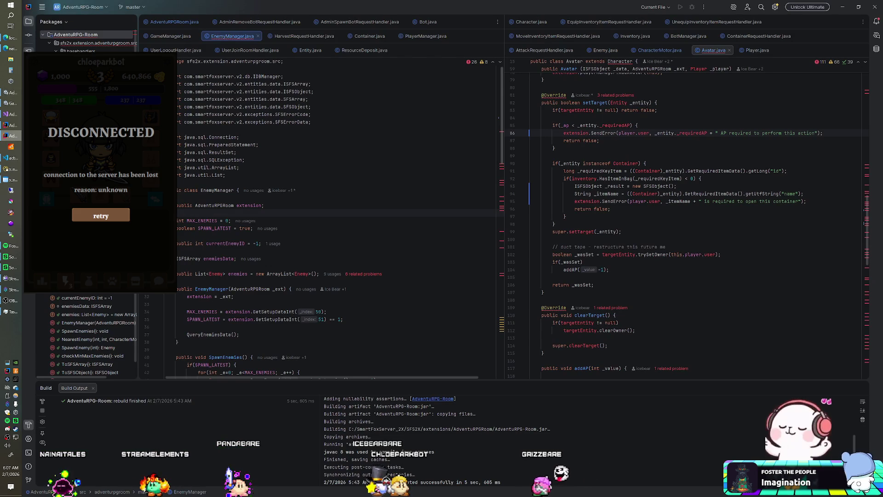
Read through EnemyManager.java's spawning code, then bring up the s_enemy_subtypes table in Navicat
scroll(336, 221, "down", 7)
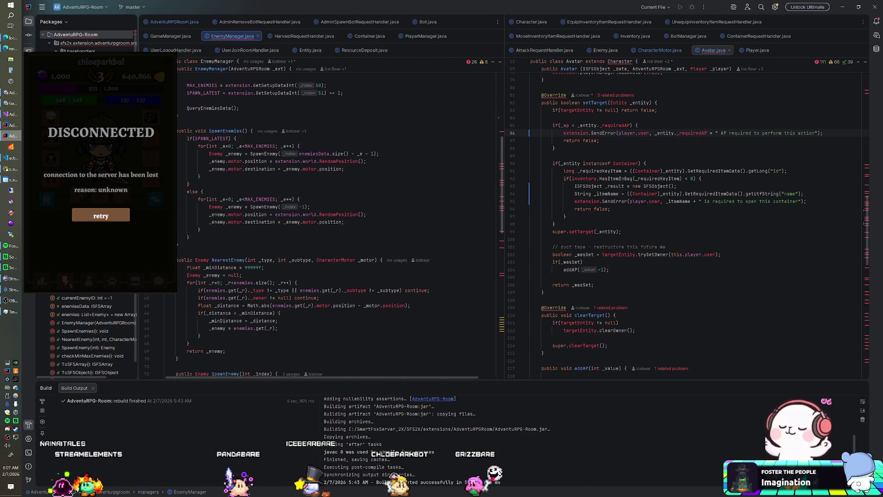
scroll(336, 221, "down", 1)
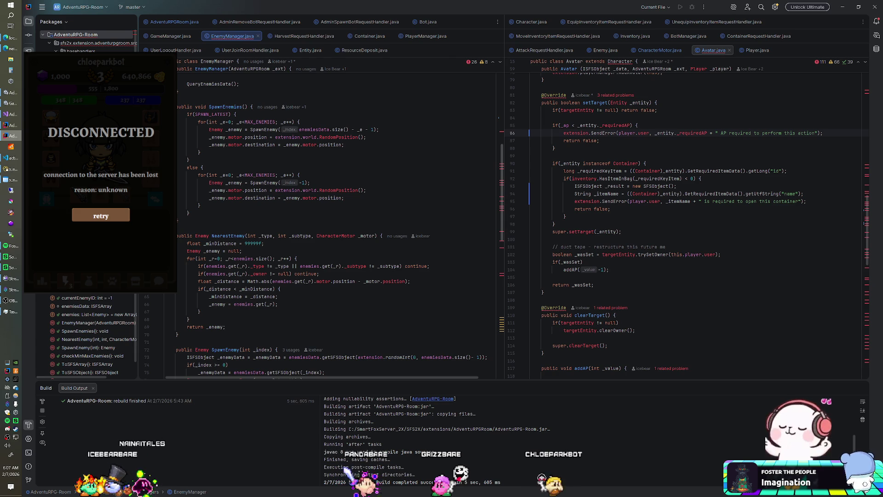
scroll(322, 221, "down", 3)
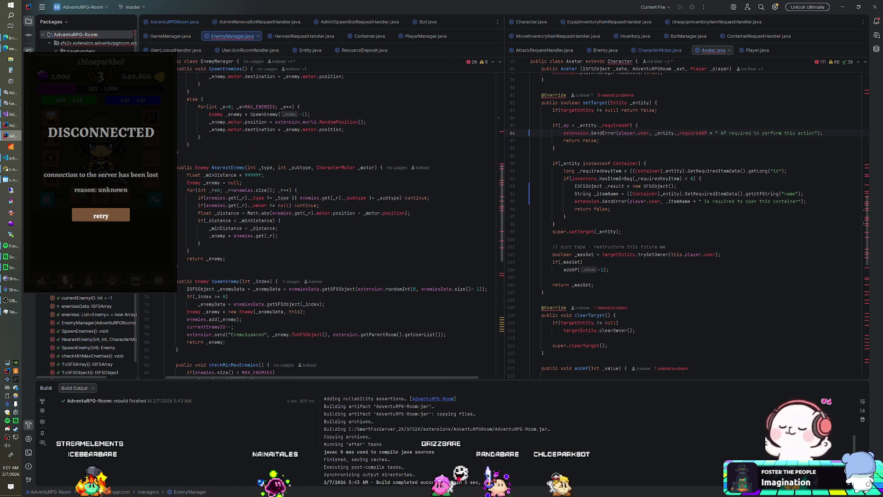
scroll(322, 221, "up", 3)
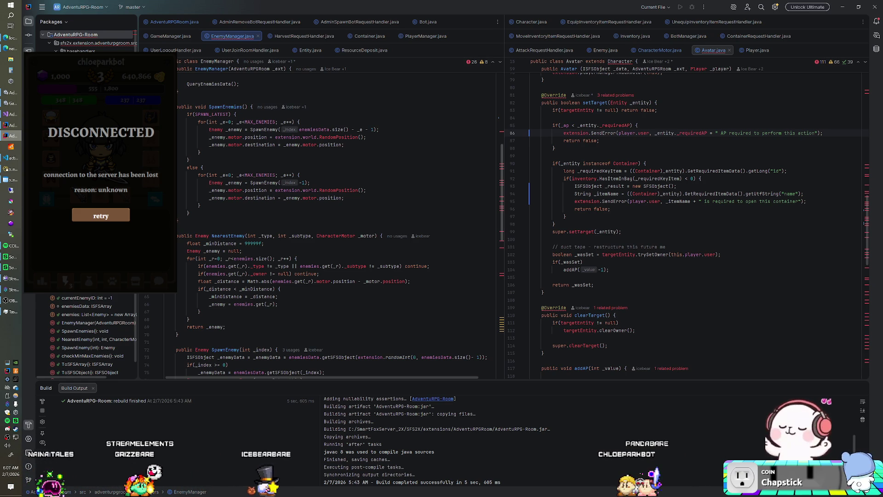
left_click(5, 169)
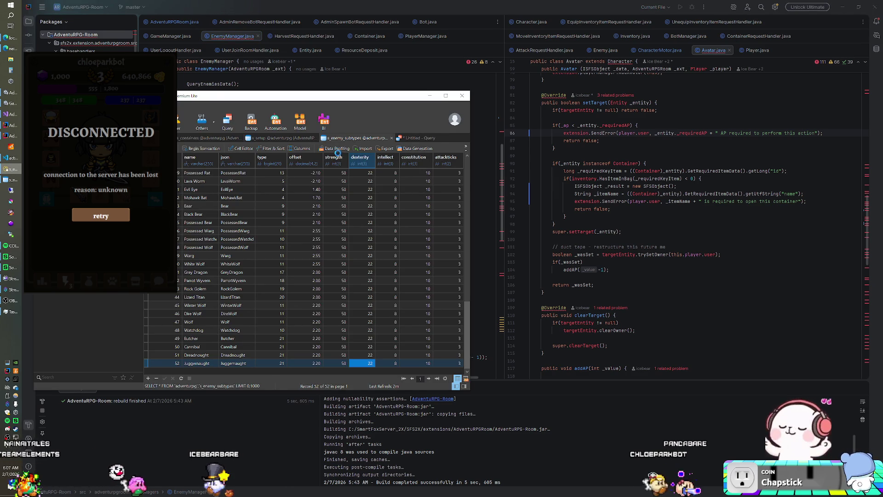
Insert an eleventh field of type int, length 1, not null into the s_enemy_subtypes design and save it
key("ctrl+d")
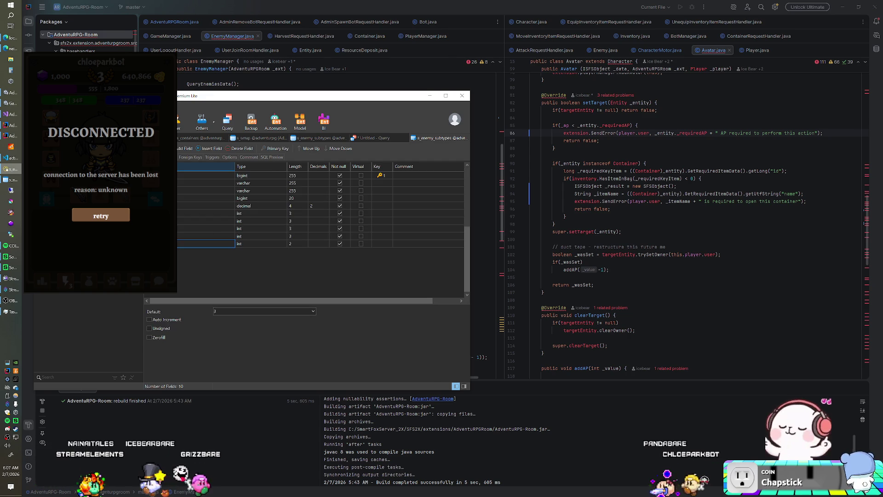
key("Down")
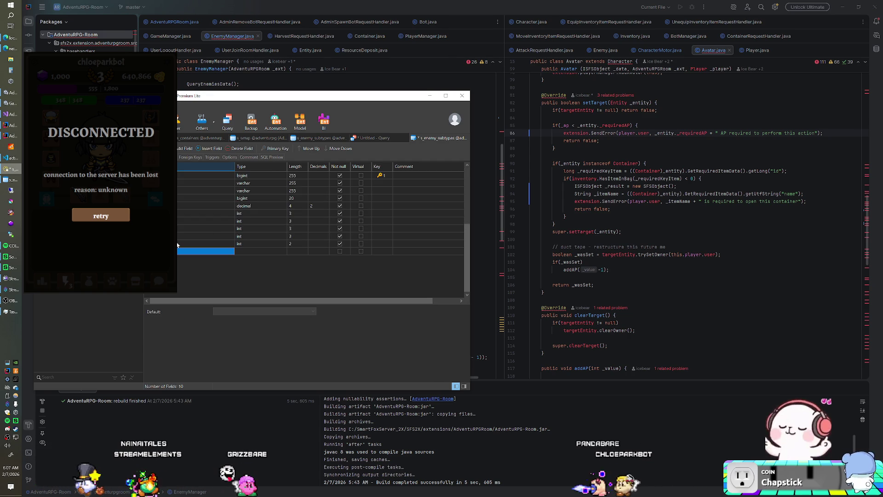
key("Return")
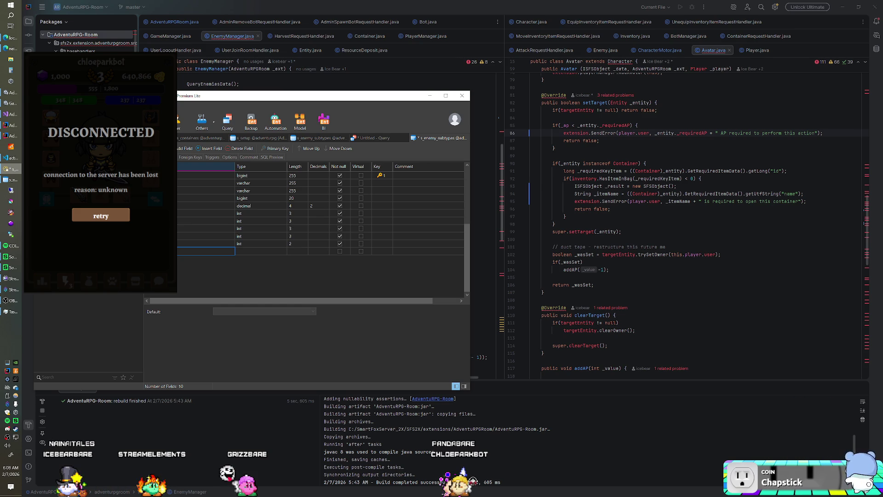
key("Tab")
type("int")
key("Tab")
type("1")
key("Tab")
key("Tab")
key("space")
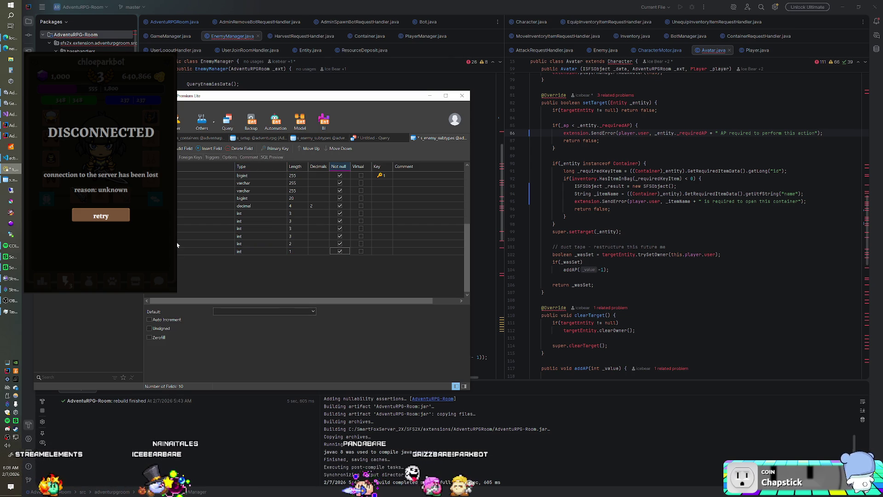
key("ctrl+s")
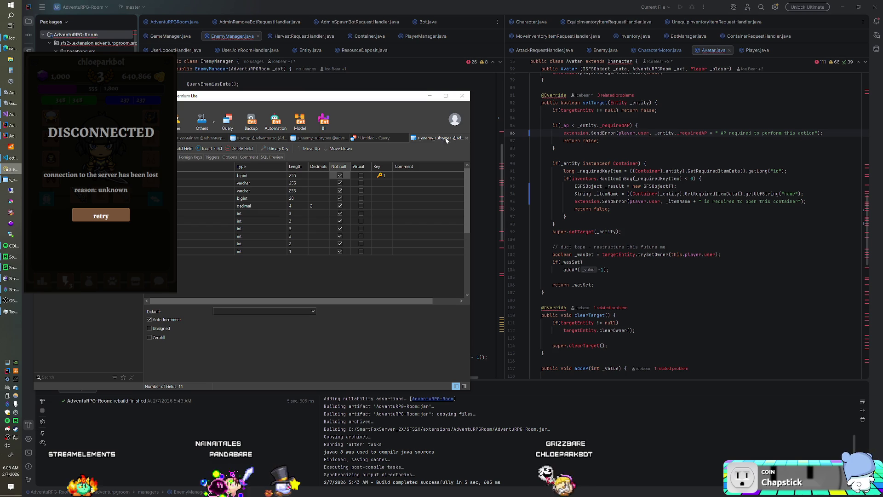
left_click(466, 139)
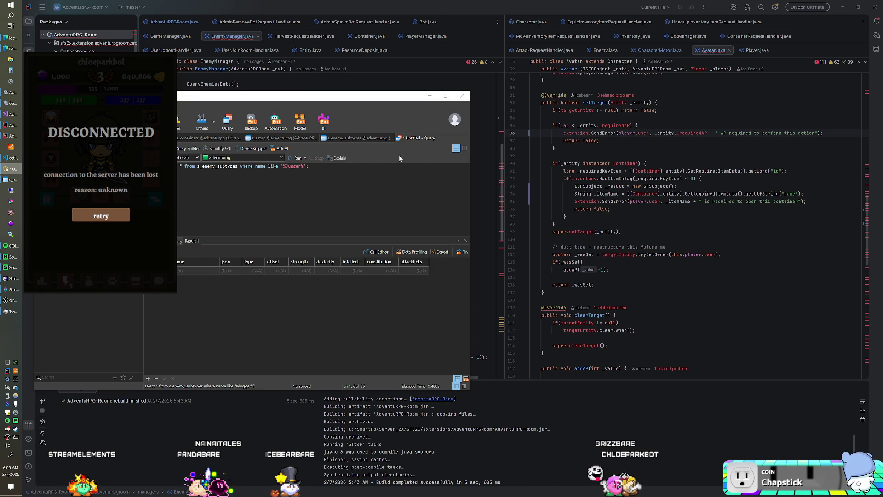
Refresh the s_enemy_subtypes data grid with F5 to load the new exclude column
left_click(357, 138)
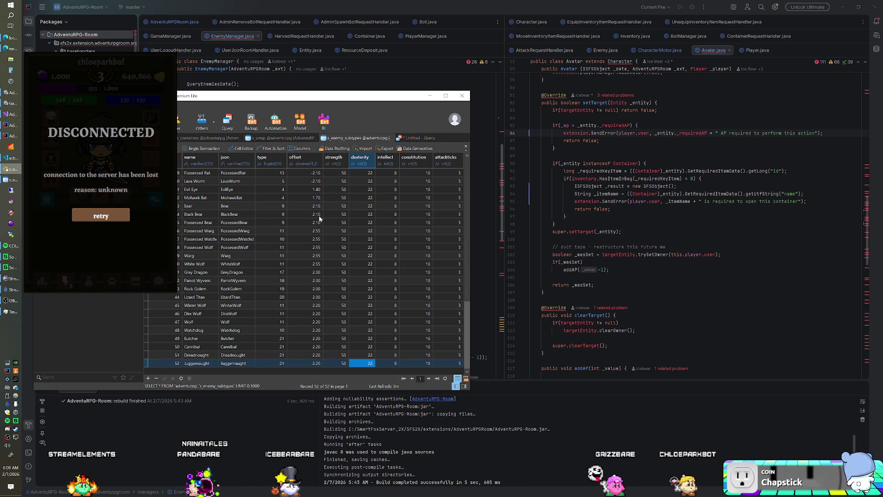
left_click(320, 216)
key("F5")
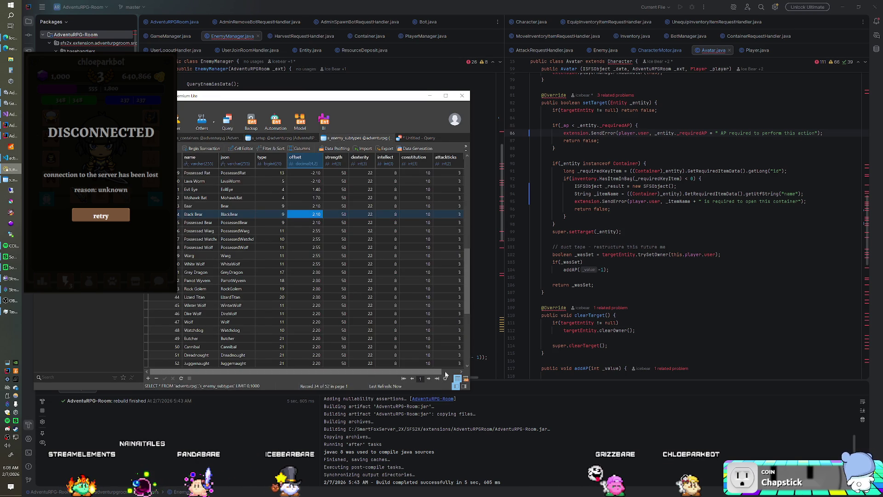
scroll(445, 374, "right", 2)
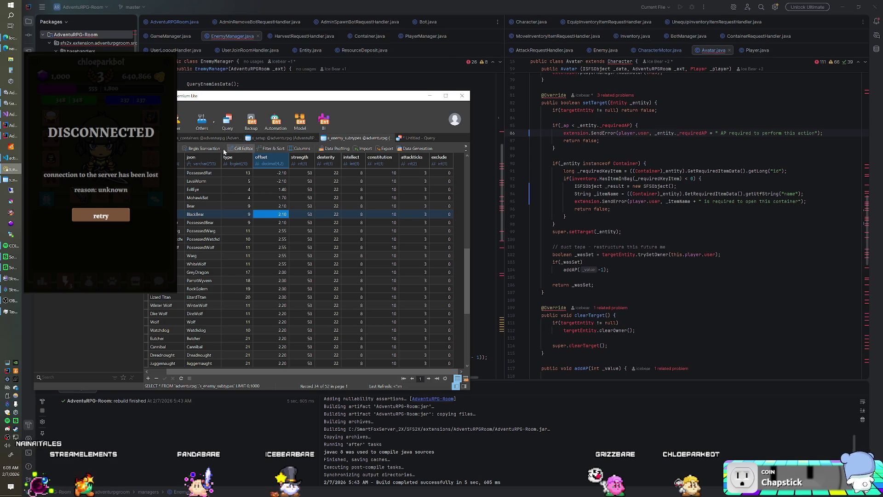
Run UPDATE s_enemy_subtypes SET exclude = 1 on all 52 rows, discarding the unsaved query
left_click(227, 127)
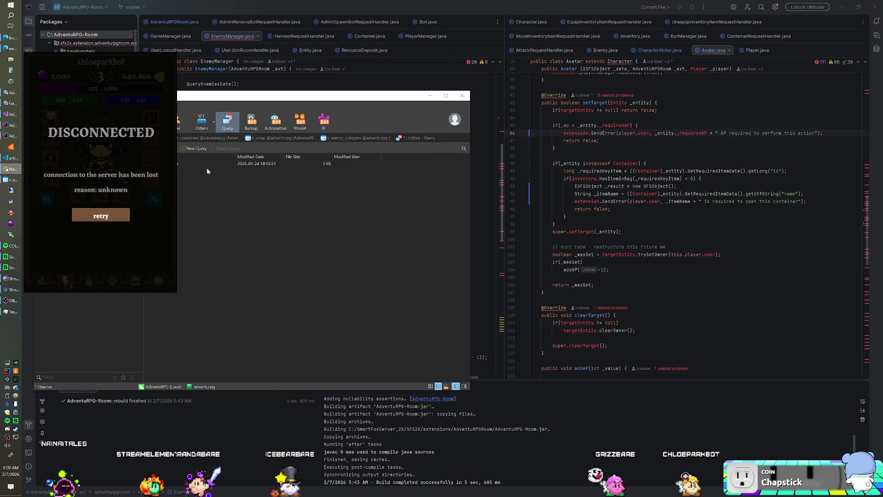
left_click_drag(225, 160, 212, 154)
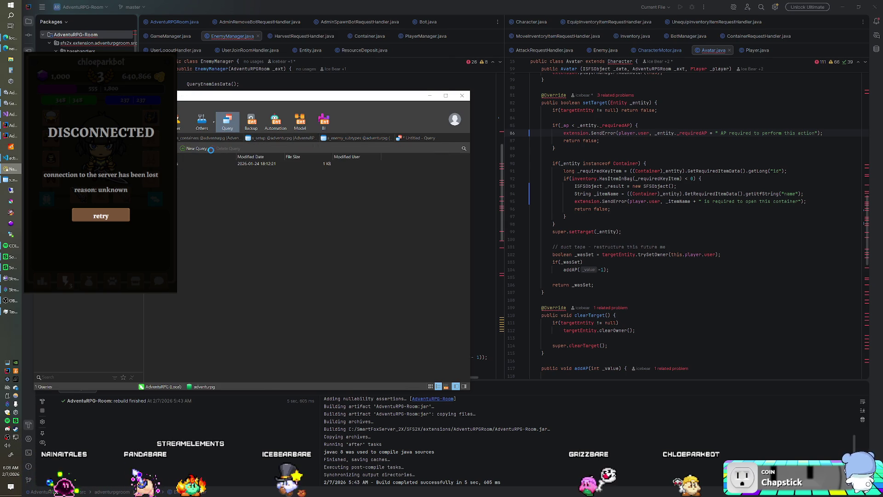
key("ctrl+q")
type("s_")
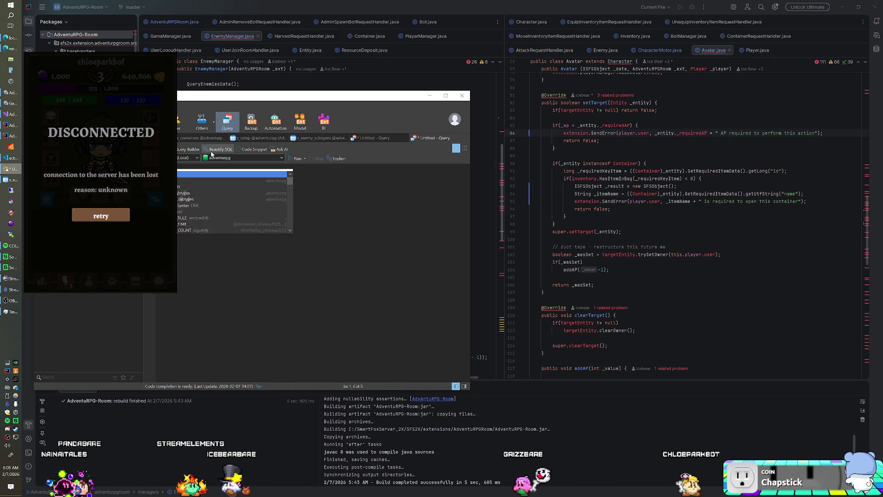
type("enemy")
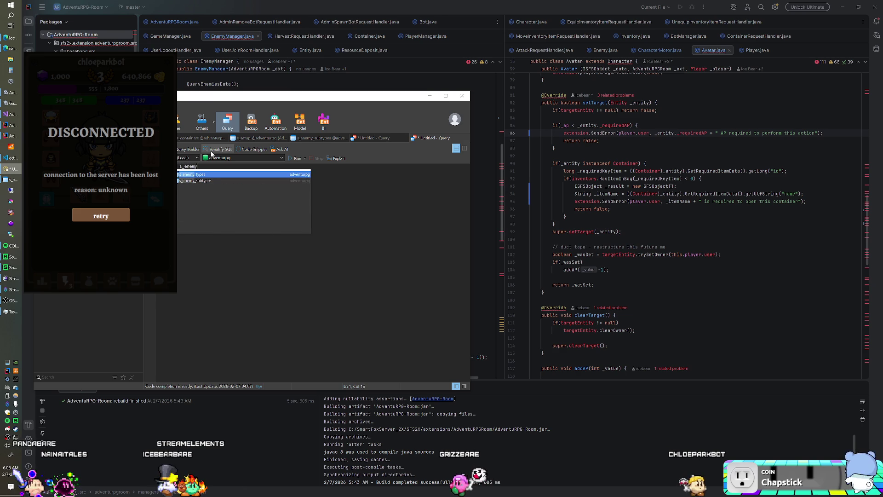
type("_subtypes set")
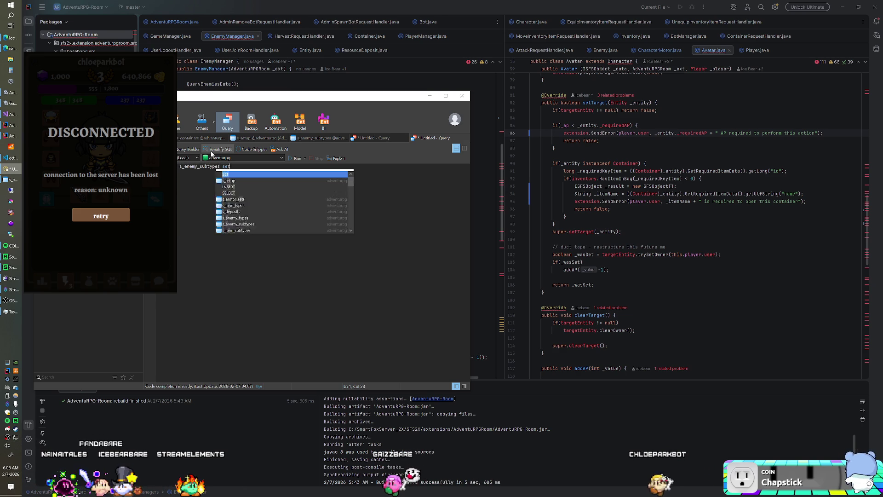
type(" exclude = 1")
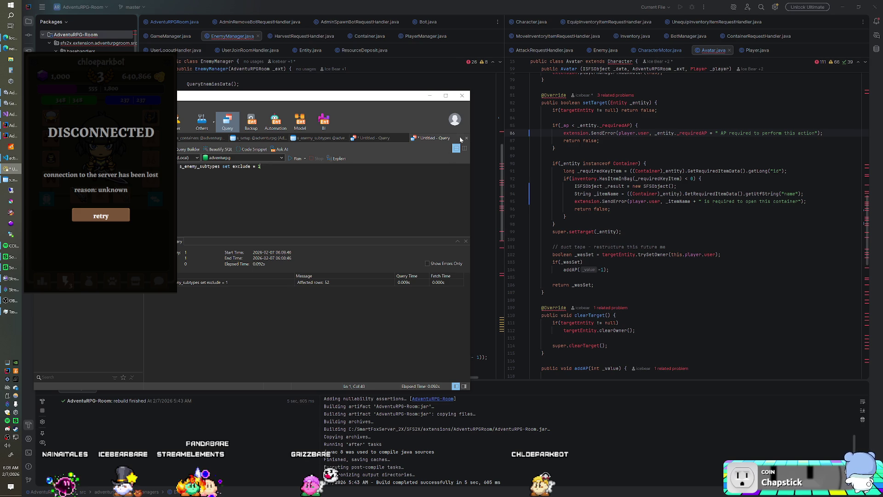
left_click(466, 138)
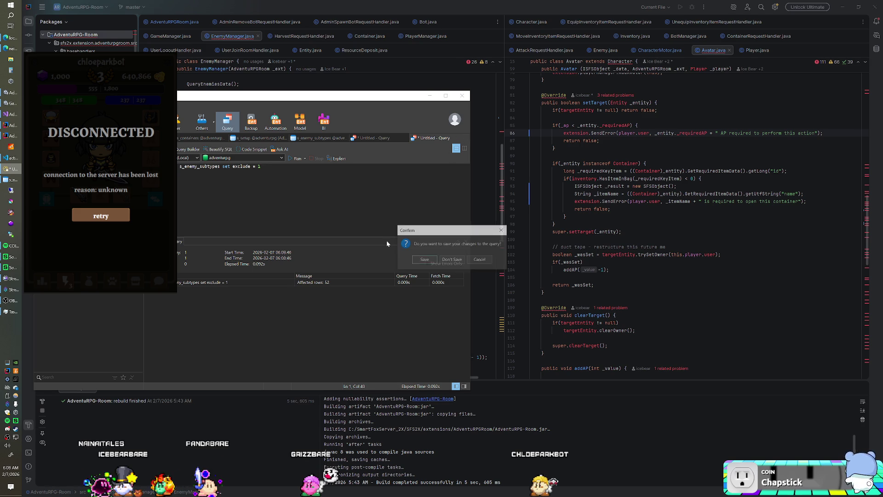
left_click(453, 260)
left_click(337, 140)
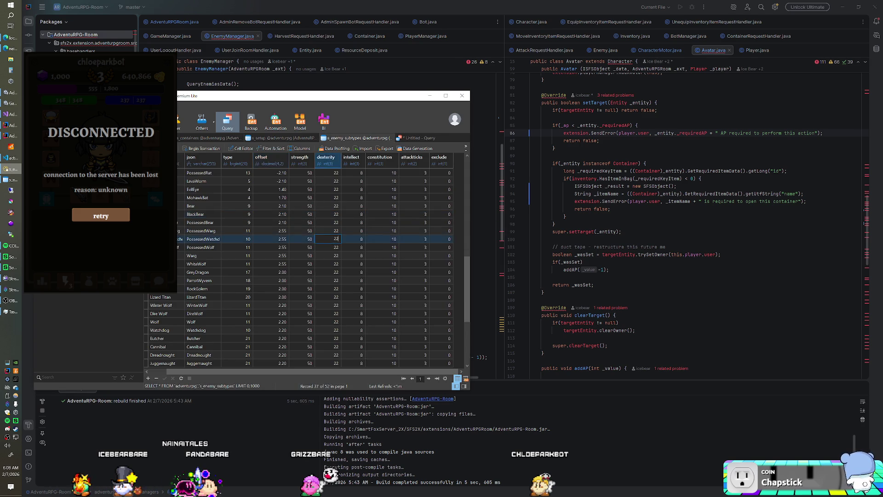
Set exclude to 0 for the eight subtypes from Juggernaught up to Winter Wolf and commit
key("Down")
key("Down")
key("Down")
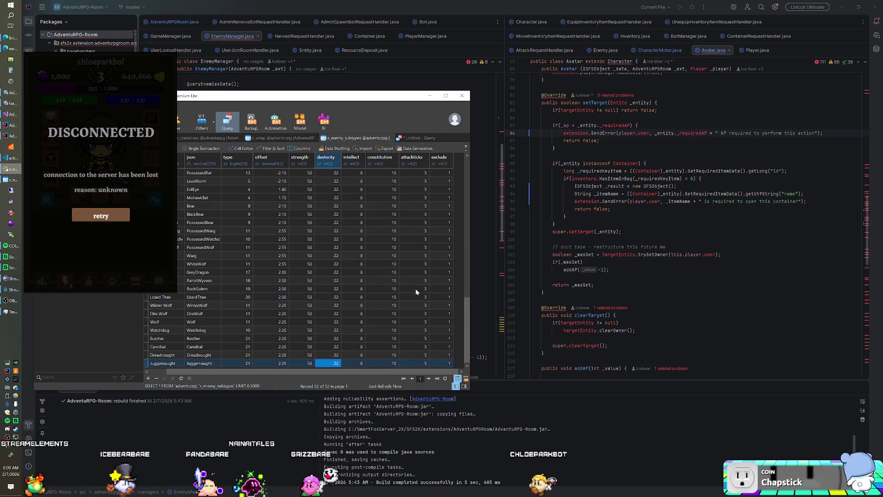
double_click(449, 363)
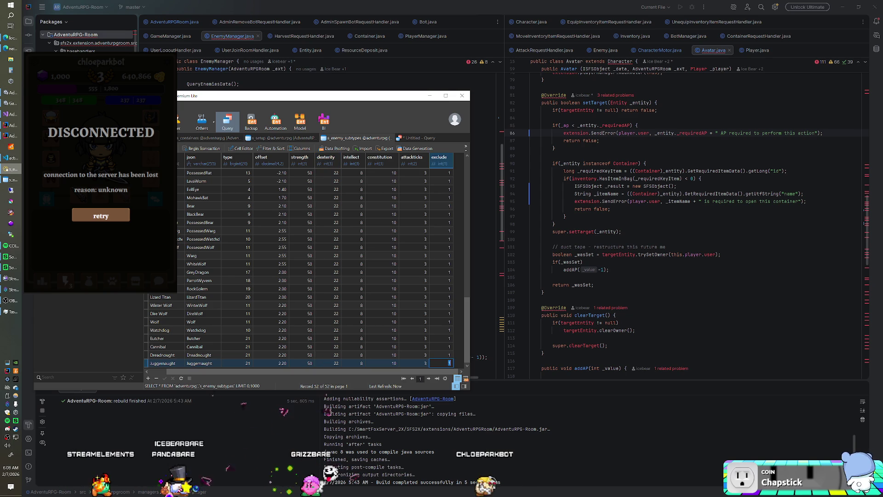
type("0")
key("Up")
key("0")
key("Up")
key("0")
key("Up")
key("0")
key("Up")
key("0")
key("Up")
key("0")
key("Up")
key("0")
key("Up")
key("0")
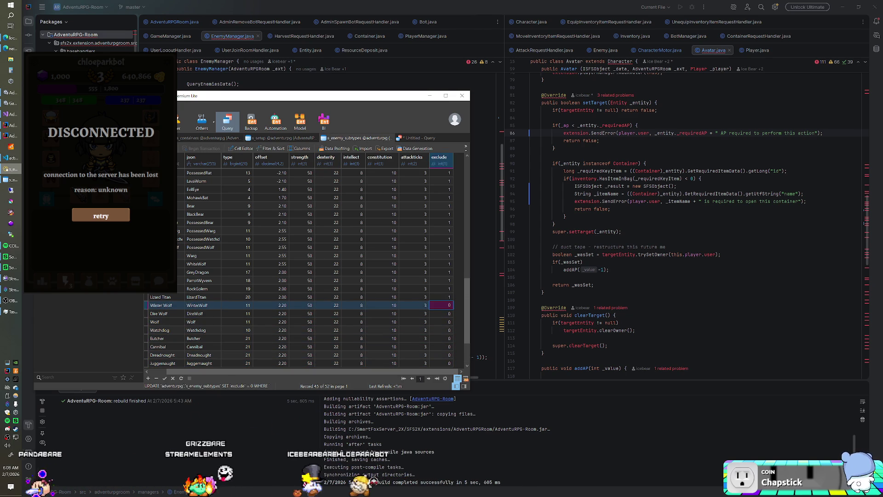
key("Return")
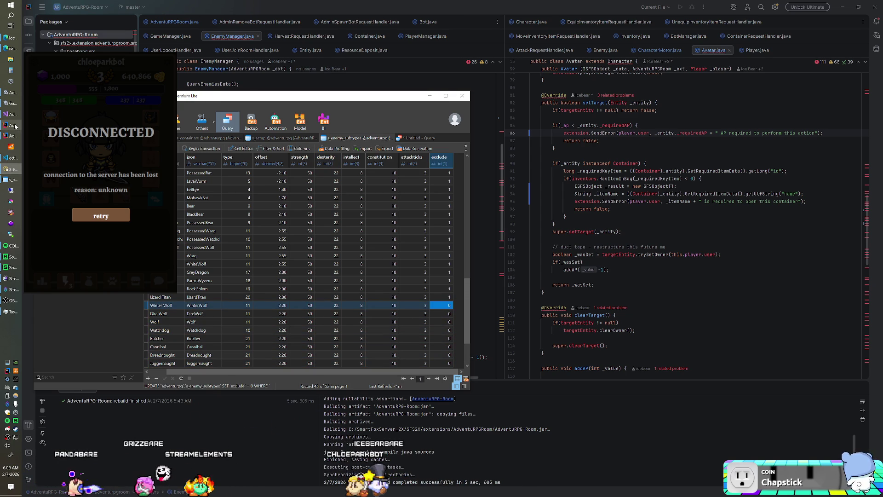
left_click(12, 135)
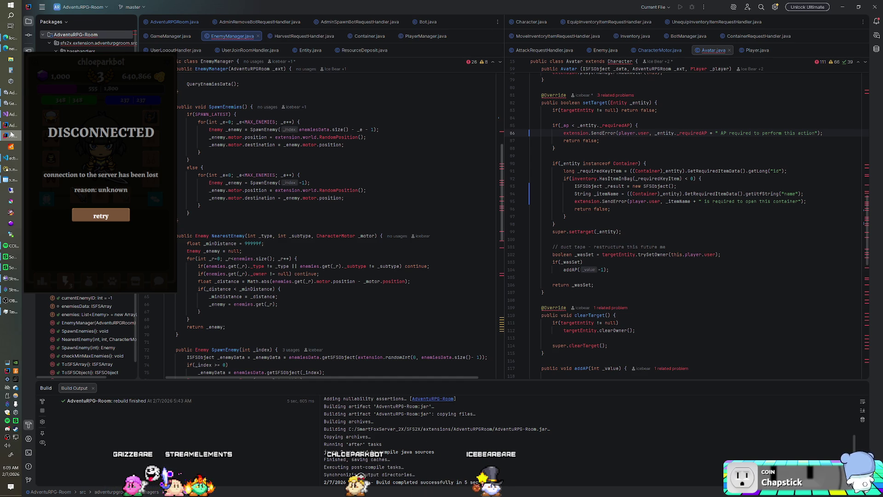
Add 'where exclude = 0' after 'from s_enemy_subtypes as s' in QueryEnemiesData and rebuild
scroll(322, 221, "down", 7)
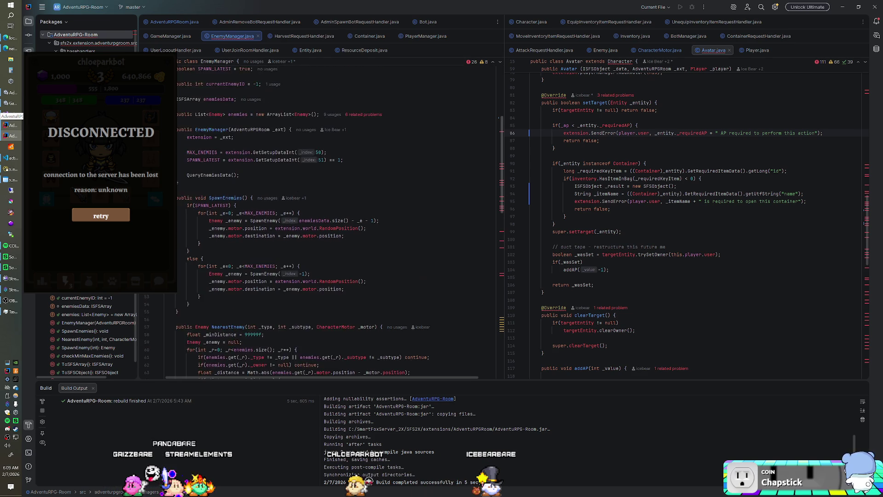
scroll(335, 221, "down", 2)
scroll(335, 221, "up", 5)
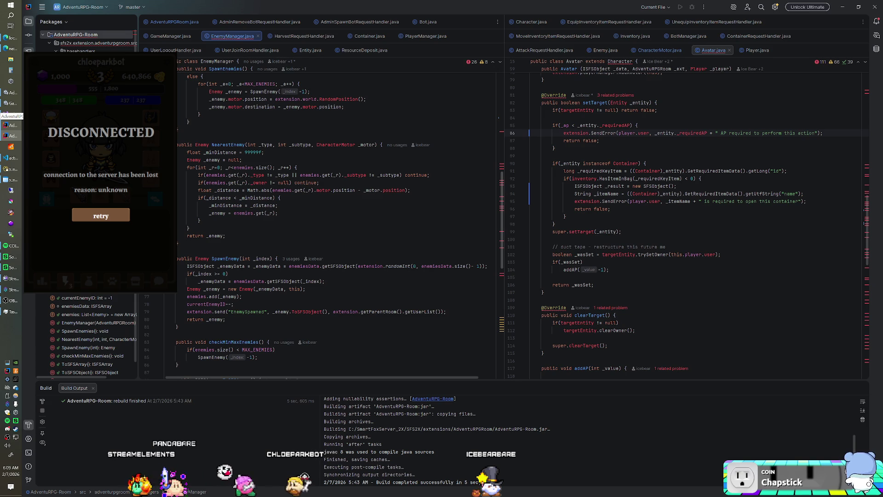
scroll(322, 221, "up", 2)
scroll(336, 221, "down", 4)
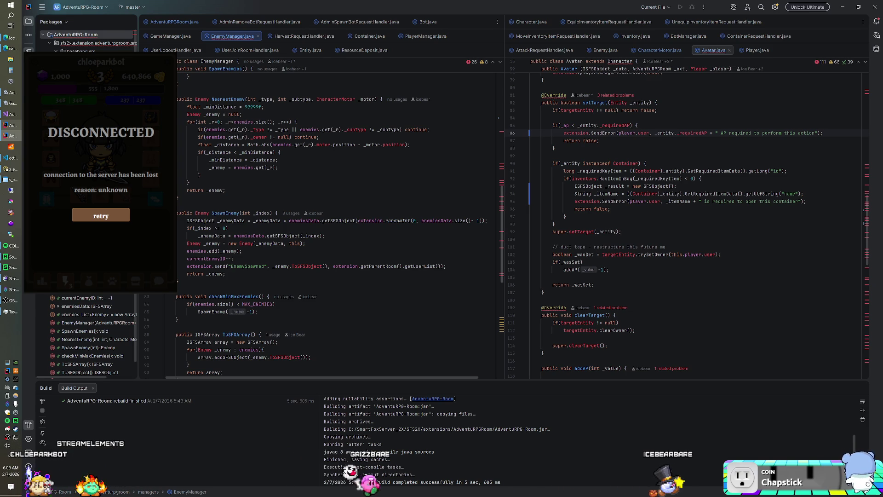
scroll(336, 221, "down", 7)
scroll(336, 221, "down", 6)
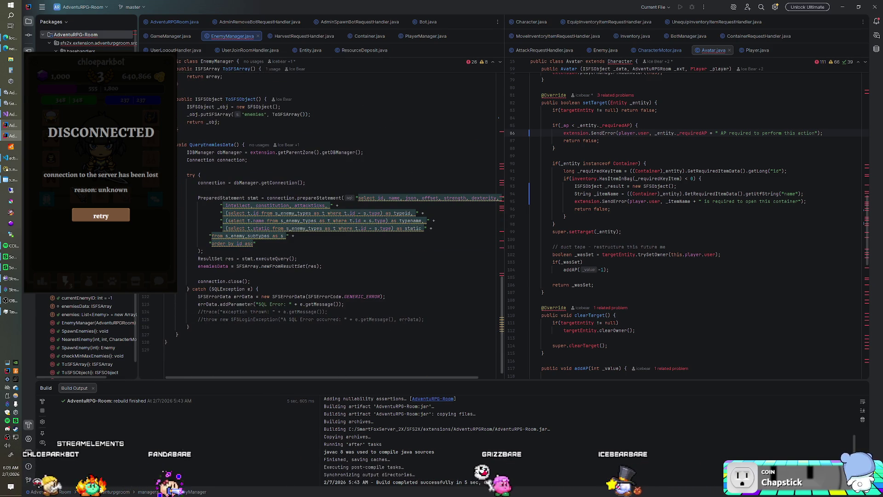
left_click(257, 236)
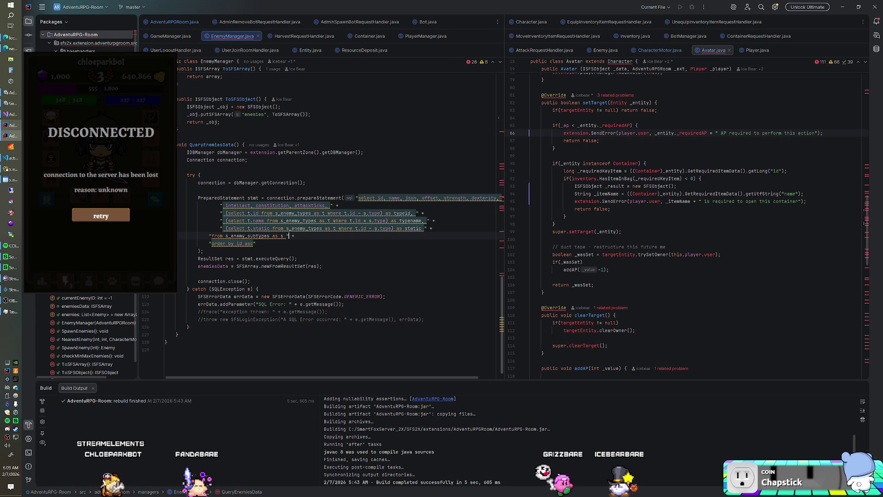
type("wherexclude = 0")
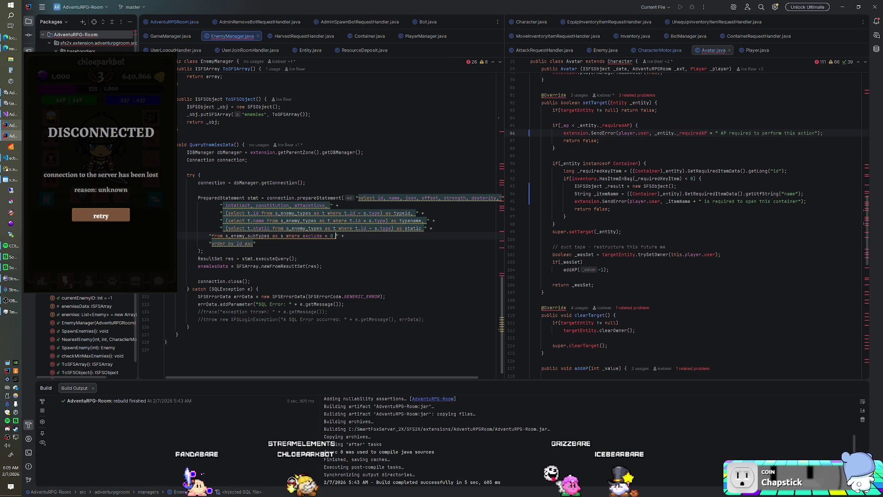
key("ctrl+shift+F9")
key("ctrl+Home")
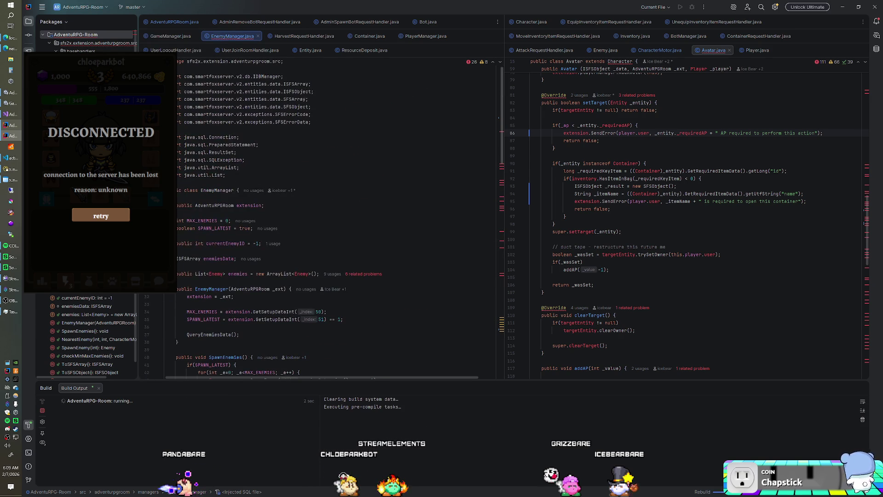
Change the SPAWN_LATEST constant from true to false
double_click(248, 228)
type("fa")
key("Return")
key("Up")
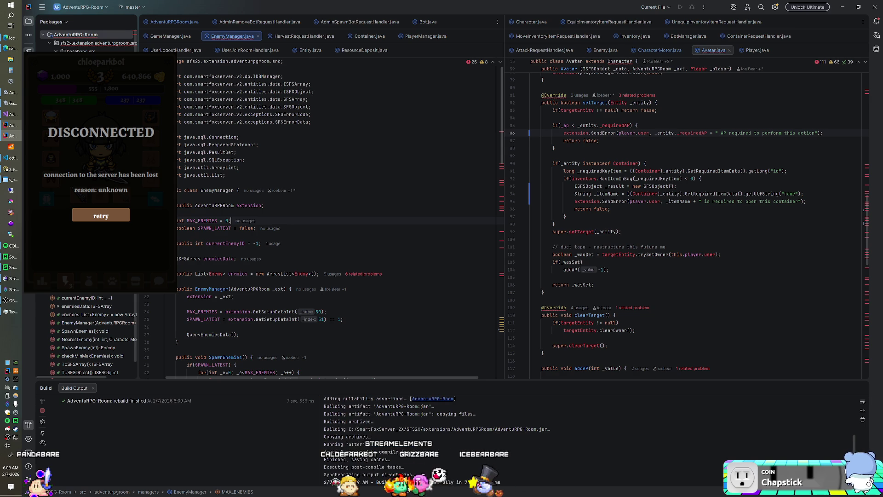
Rebuild the AdventuRPG-Room project, launch SmartFoxServer 2X, and switch to Unity
right_click(81, 35)
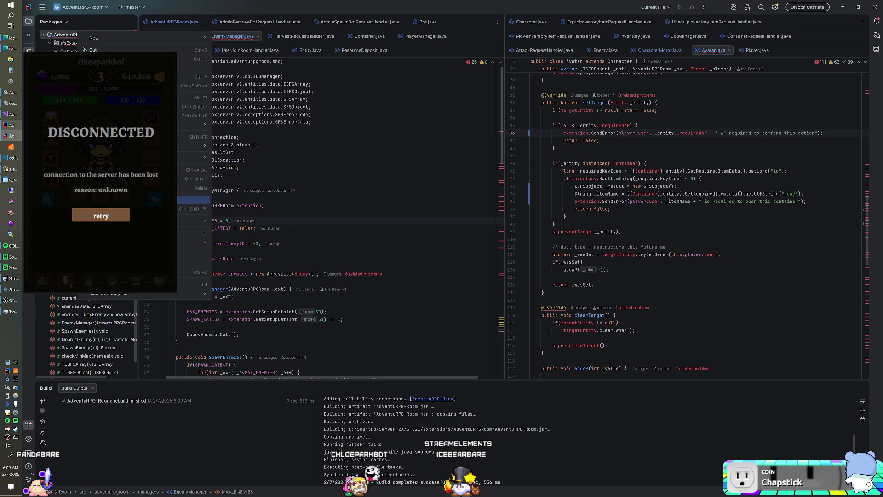
left_click(115, 209)
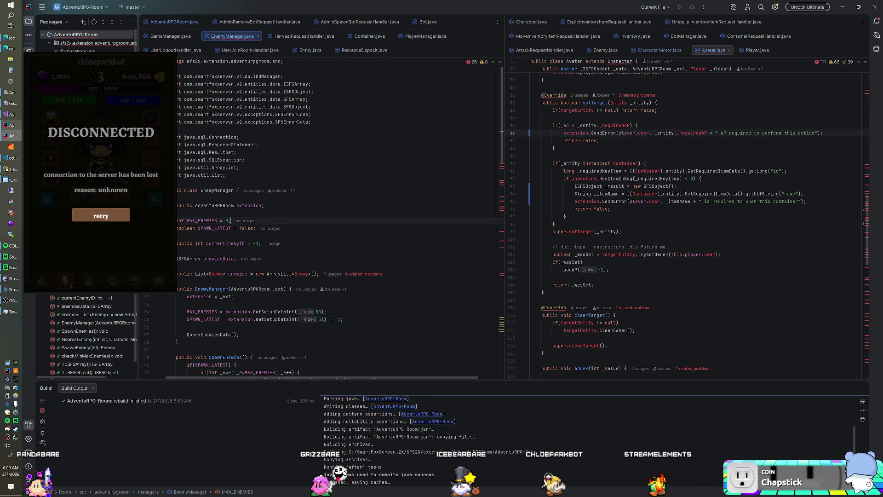
left_click(11, 146)
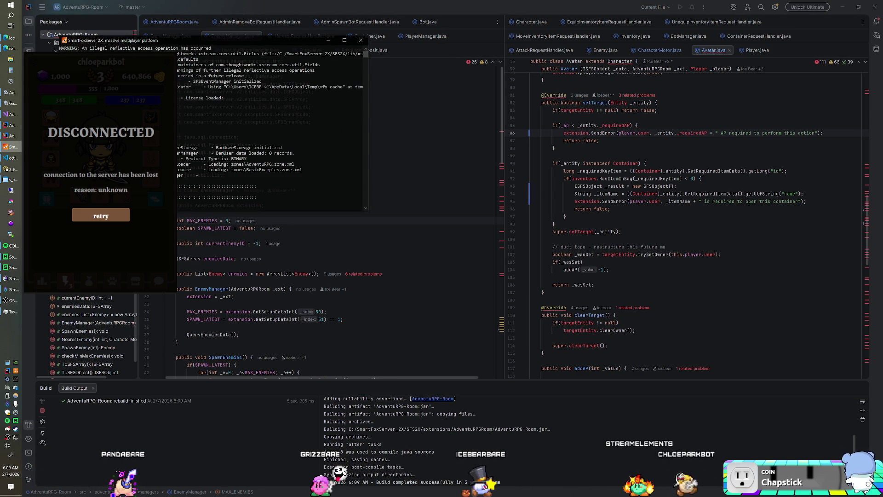
left_click(11, 146)
left_click(11, 136)
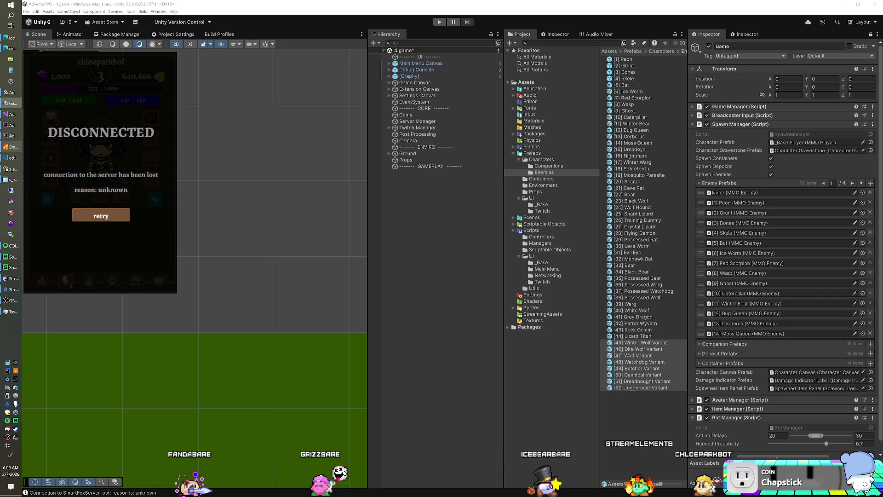
key("ctrl+p")
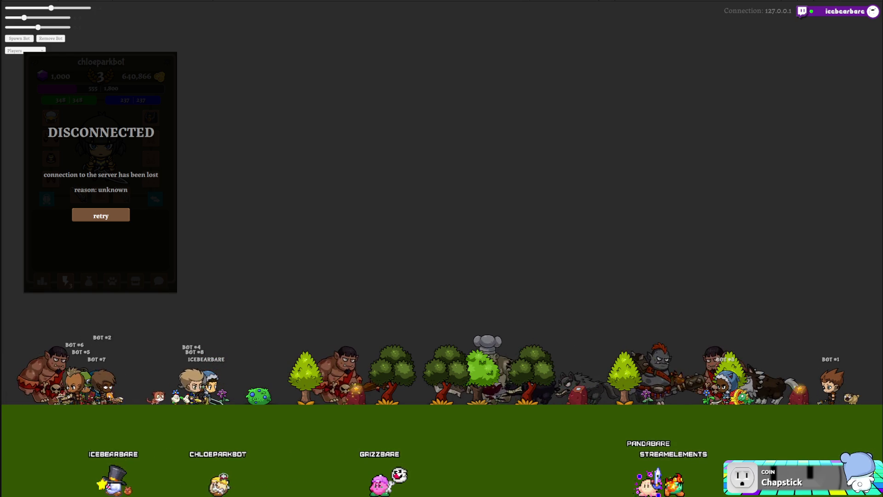
left_click(101, 216)
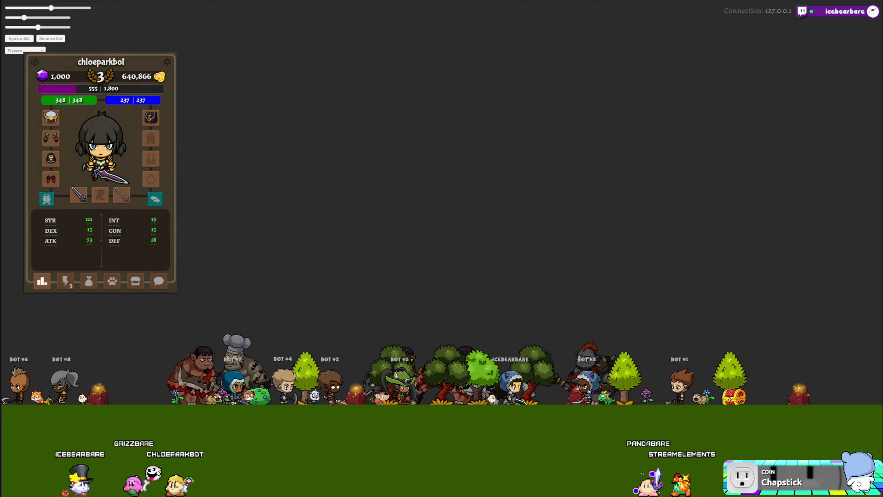
left_click(64, 287)
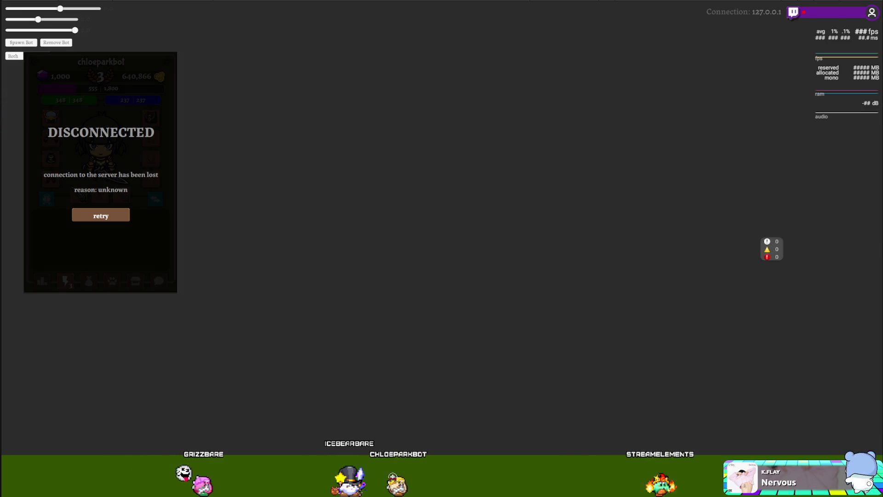
key("alt+Tab")
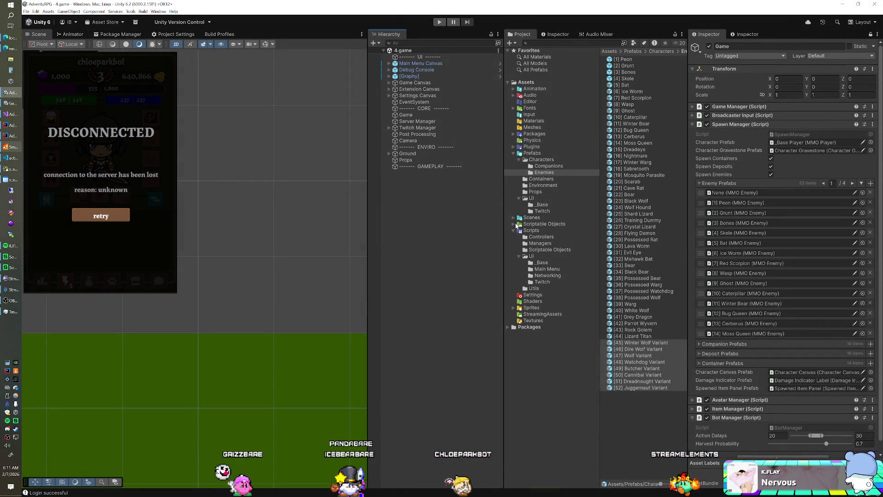
Open the icons scene from Scenes/_dev and select the Grey Dragon Variant object
double_click(528, 218)
left_click(529, 224)
double_click(621, 73)
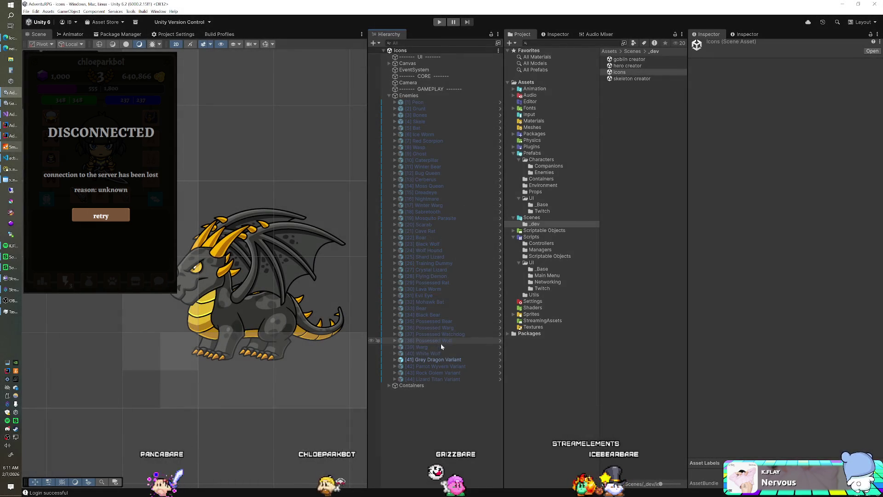
left_click(438, 360)
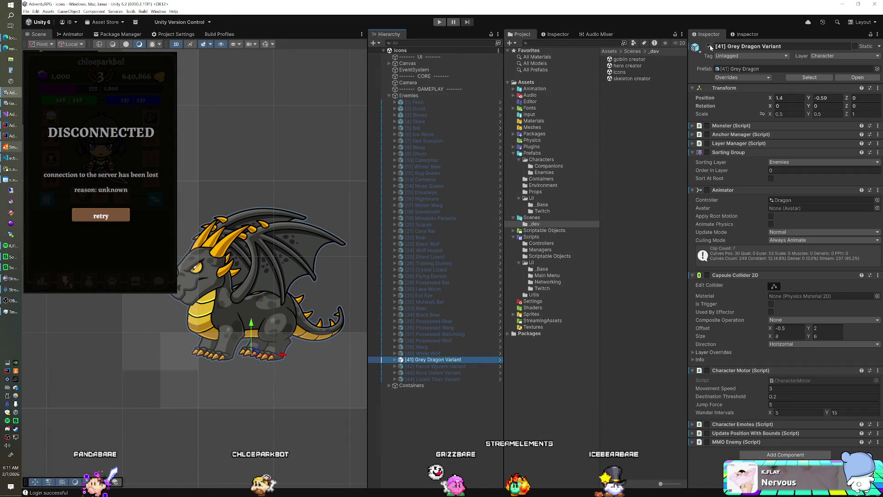
Hide the Grey Dragon Variant and add prefabs [45] Winter Wolf through [52] Juggernaut under Enemies
left_click(710, 47)
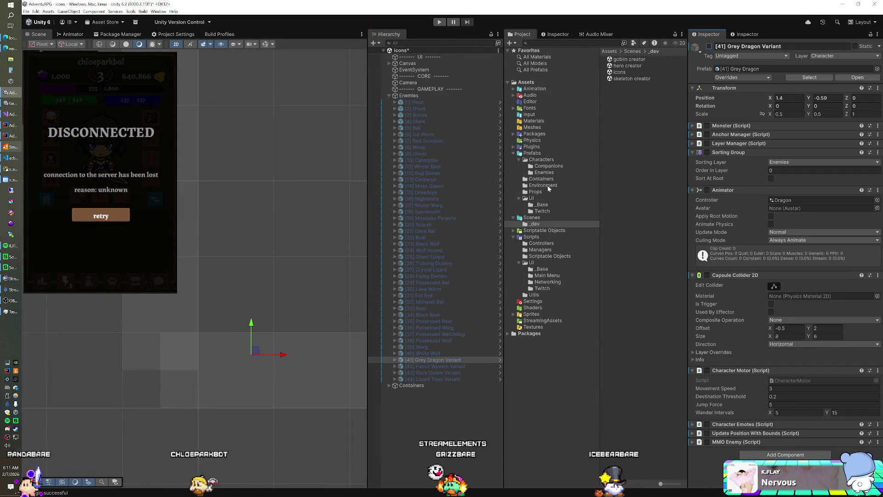
left_click(550, 172)
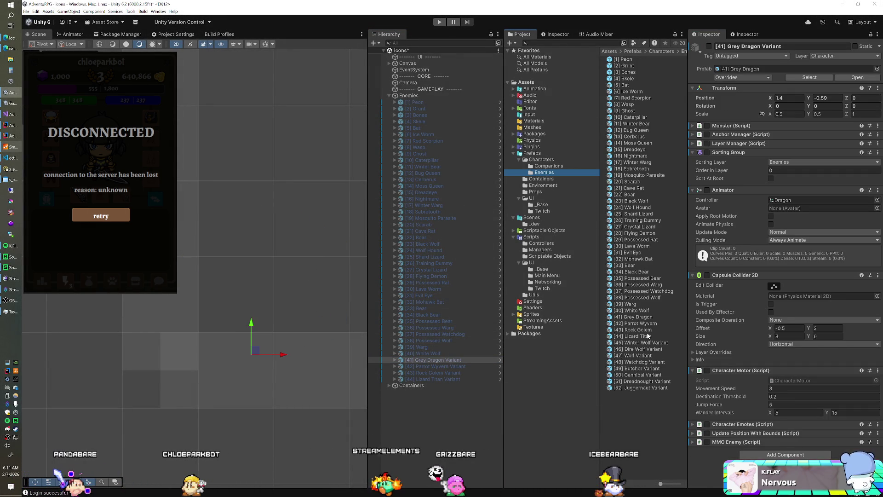
left_click(643, 344)
left_click(642, 387, "shift")
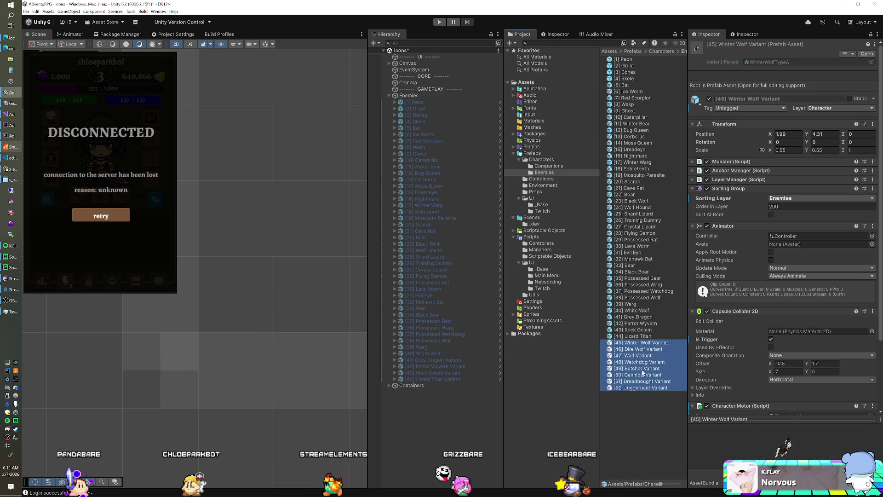
left_click_drag(641, 387, 408, 96)
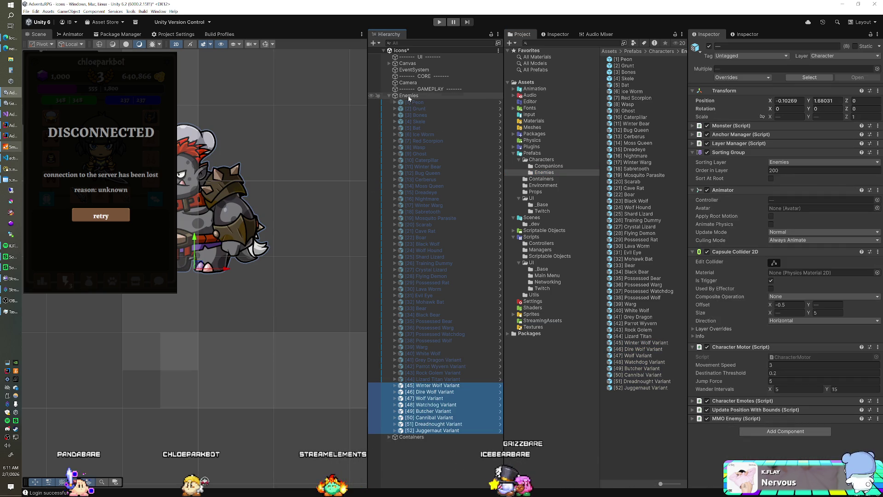
left_click(444, 385)
left_click(442, 398, "shift")
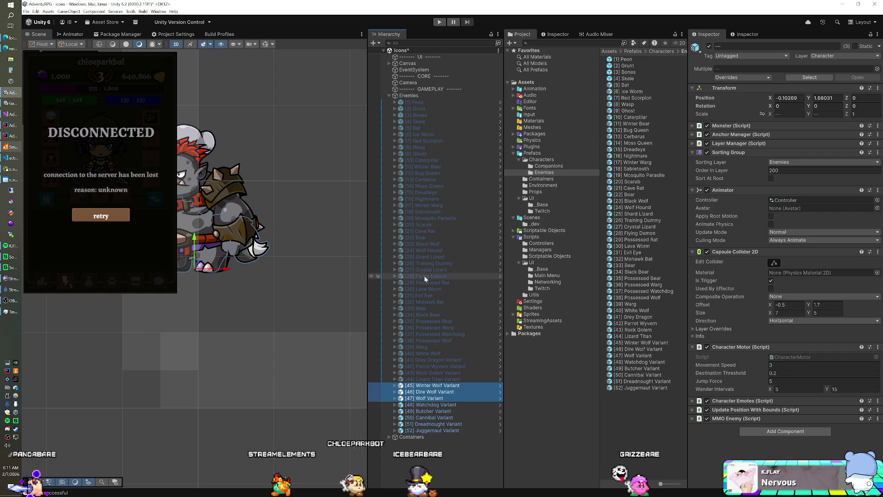
left_click(422, 354)
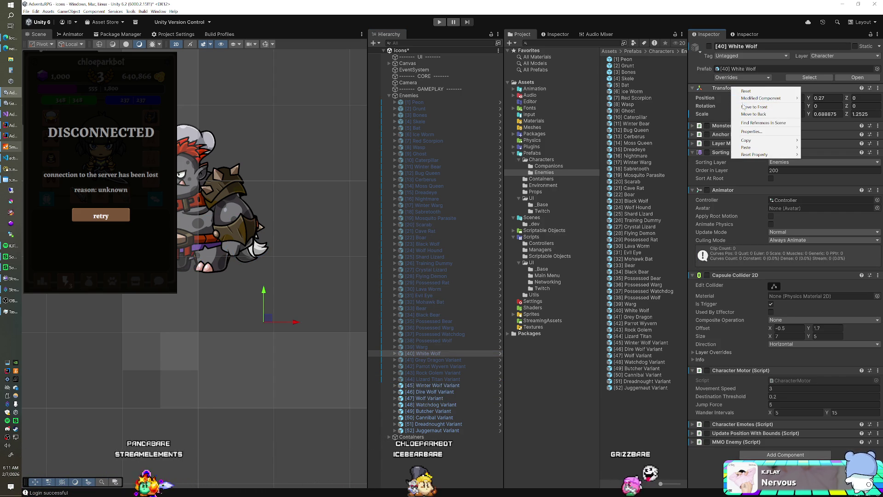
Copy White Wolf's transform and paste its values onto the Winter Wolf and Dire Wolf variants
mouse_move(792, 141)
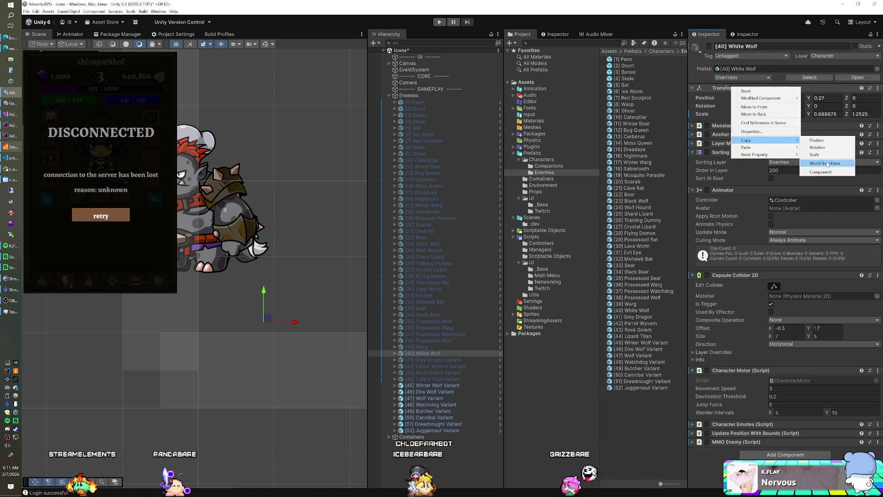
left_click(826, 164)
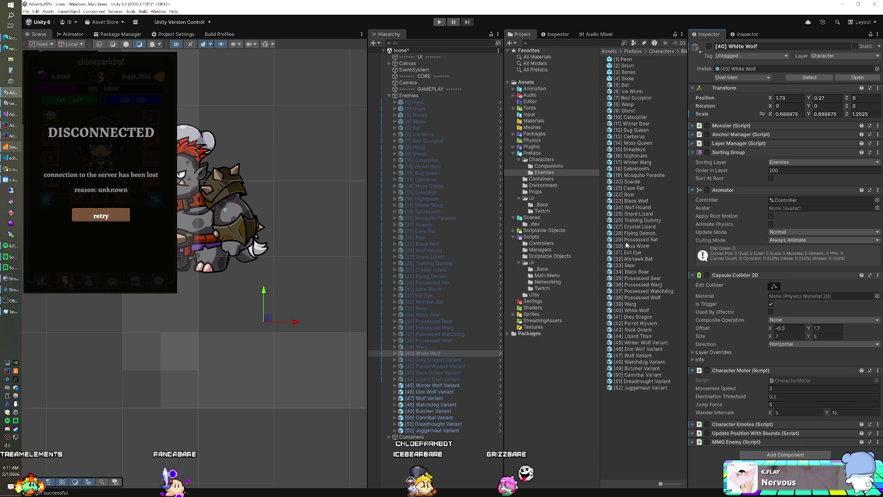
right_click(721, 88)
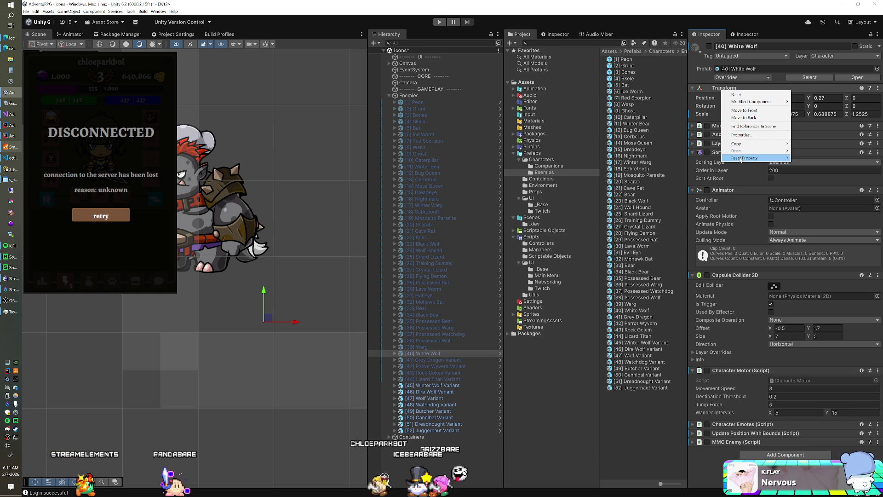
mouse_move(744, 152)
left_click(823, 172)
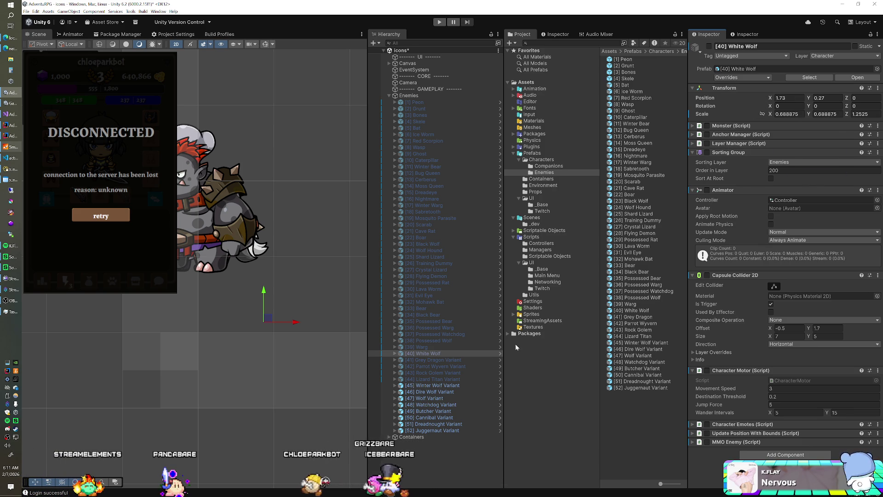
left_click(437, 385)
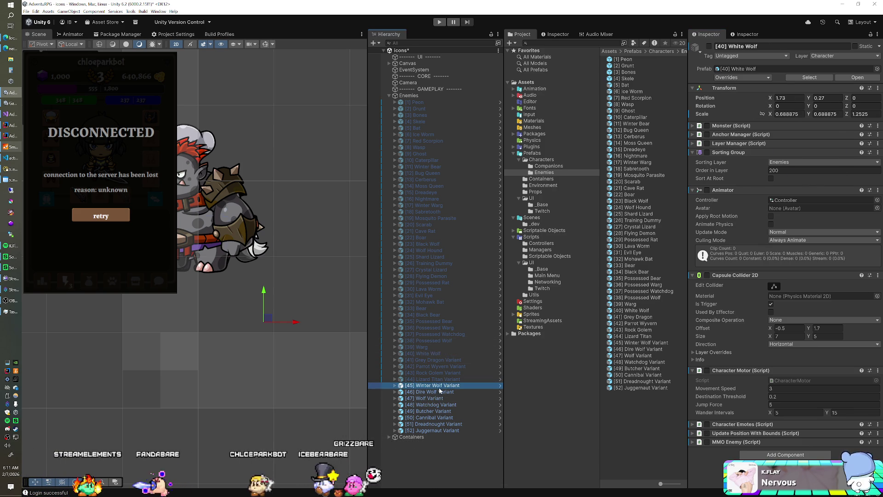
left_click(435, 391, "shift")
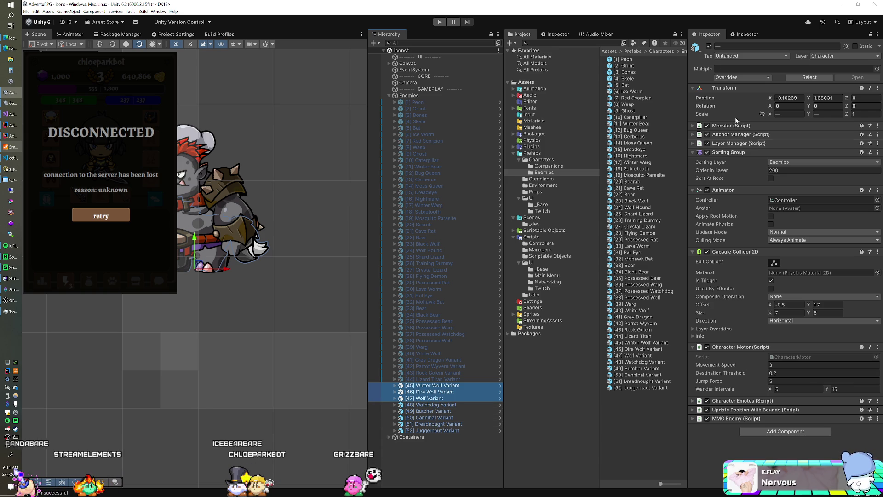
right_click(728, 88)
mouse_move(773, 142)
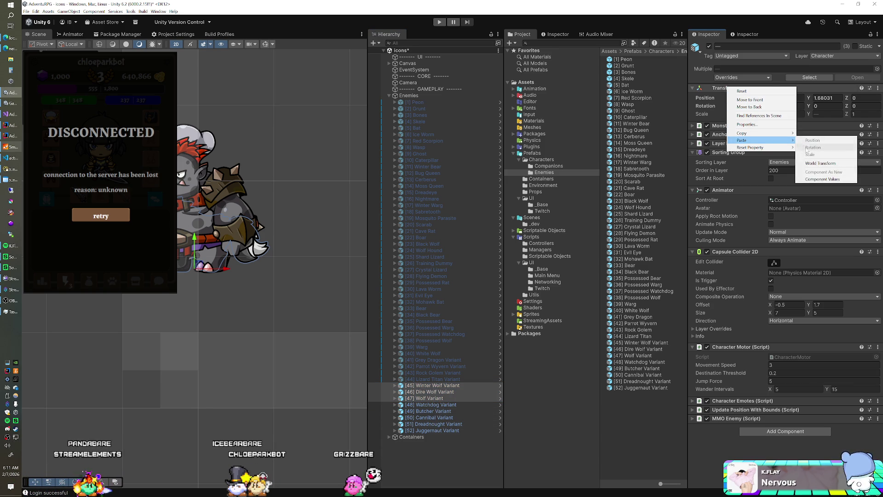
left_click(813, 180)
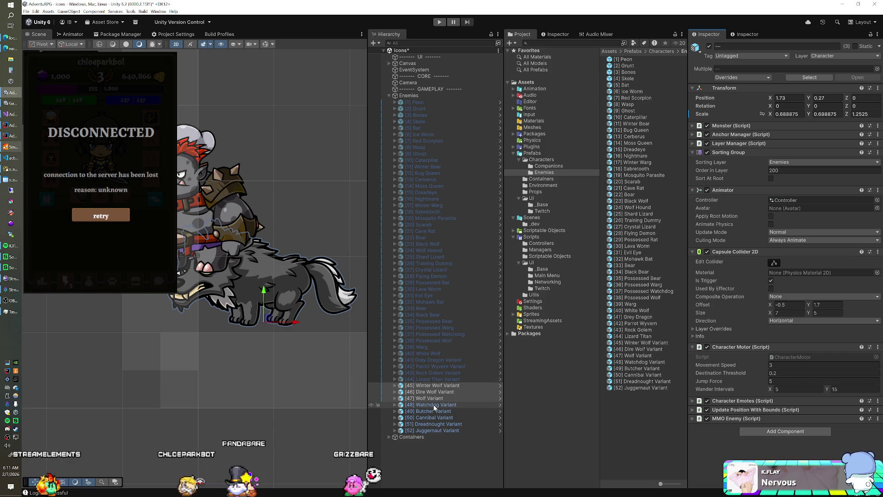
Copy the Possessed Watchdog's Transform component and paste its values onto [48] Watchdog Variant
left_click(454, 333)
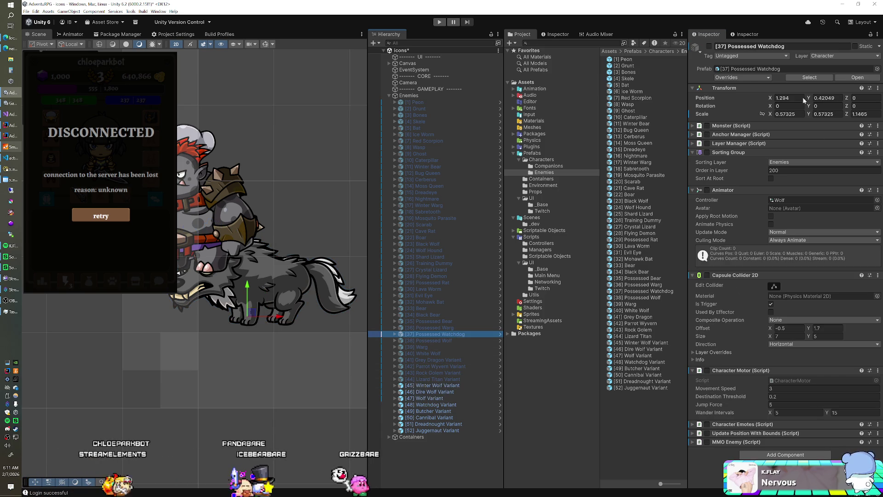
right_click(732, 88)
mouse_move(763, 140)
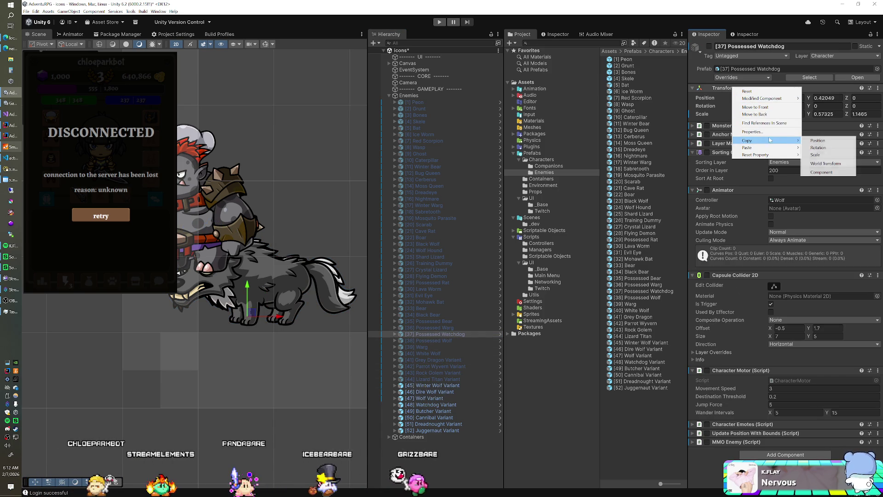
left_click(822, 172)
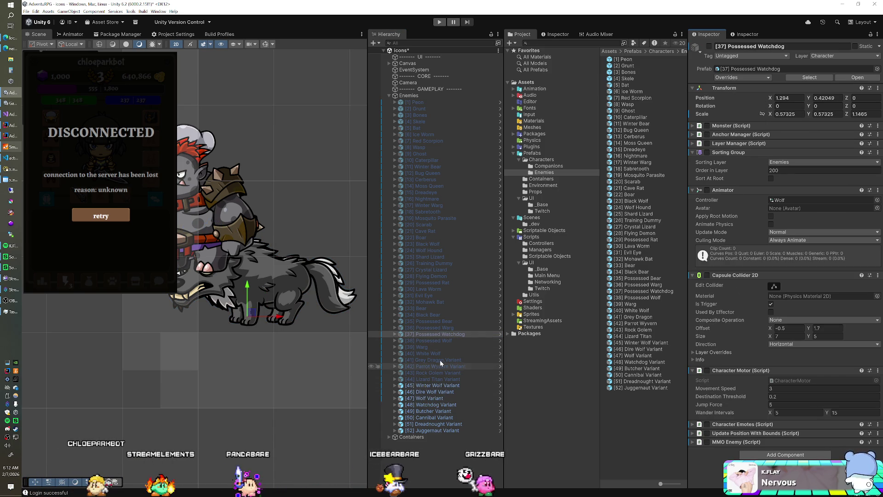
left_click(433, 404)
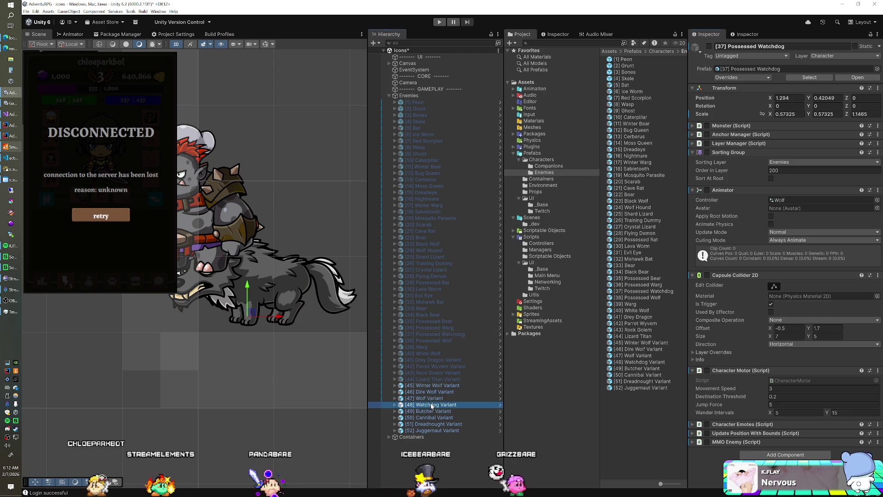
right_click(725, 92)
mouse_move(742, 144)
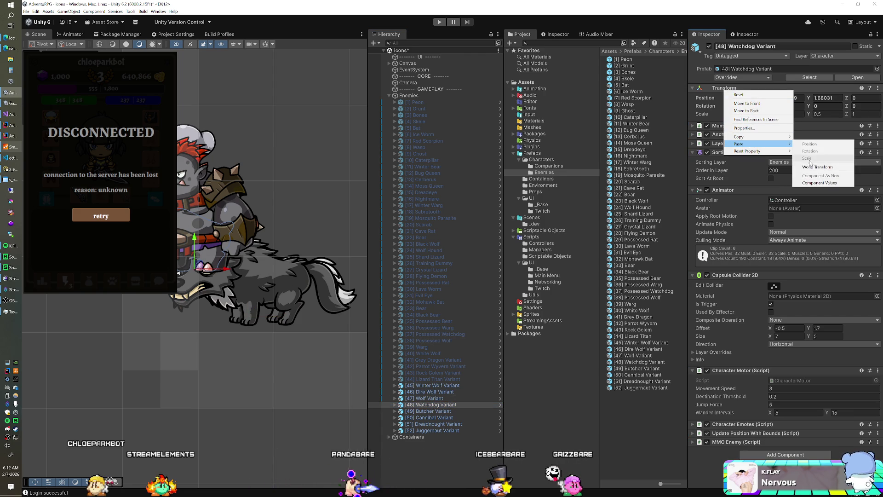
left_click(810, 183)
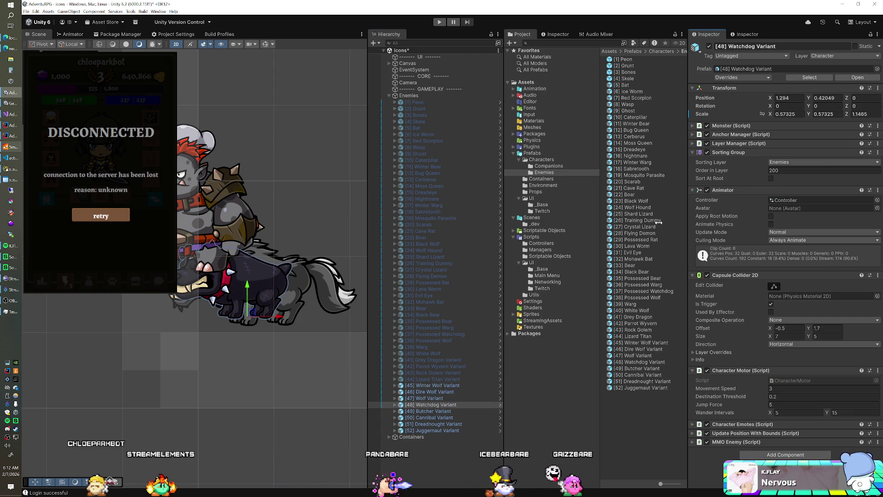
left_click(443, 412)
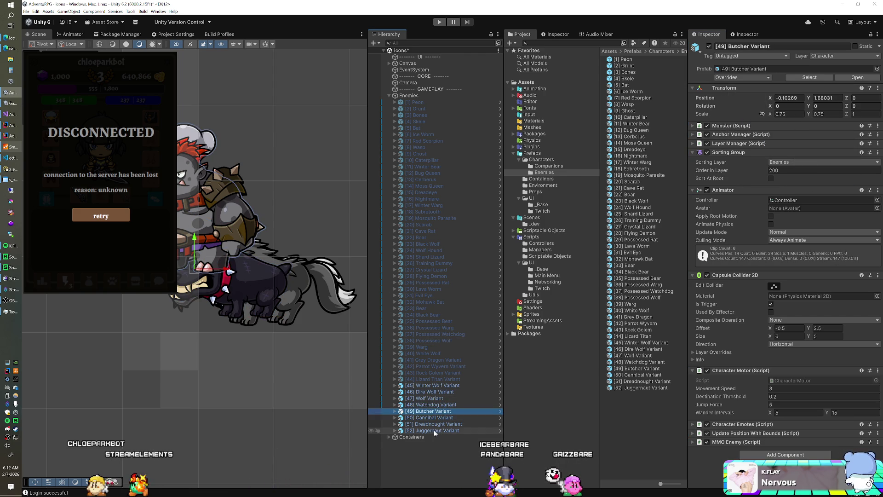
Preview the Peon, Grunt, Bones and Ice Worm prefabs in a detached preview window
left_click(434, 430, "shift")
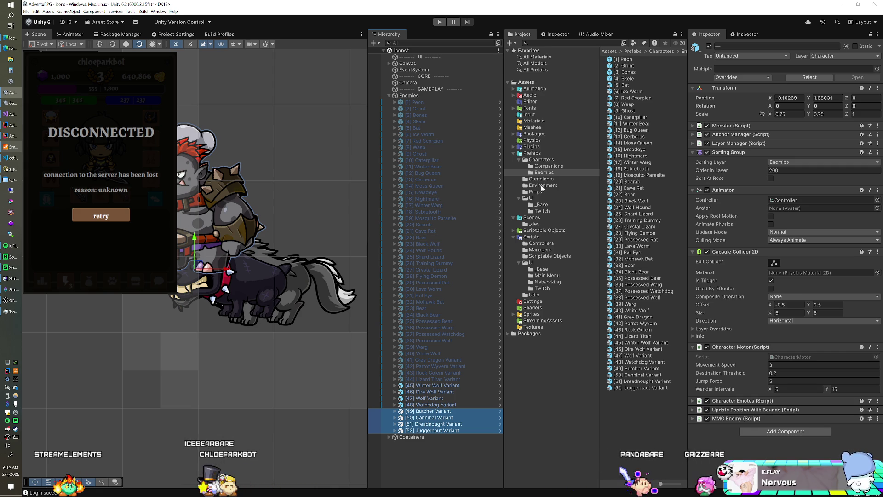
left_click(623, 59)
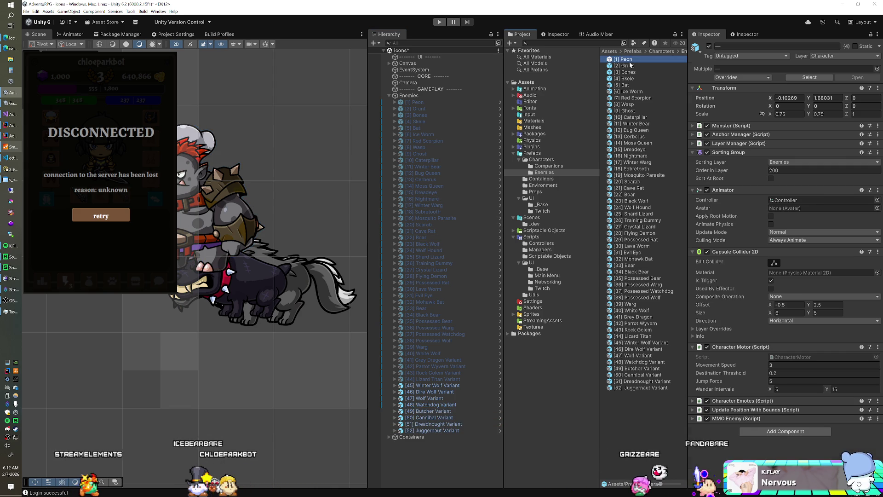
left_click(735, 419)
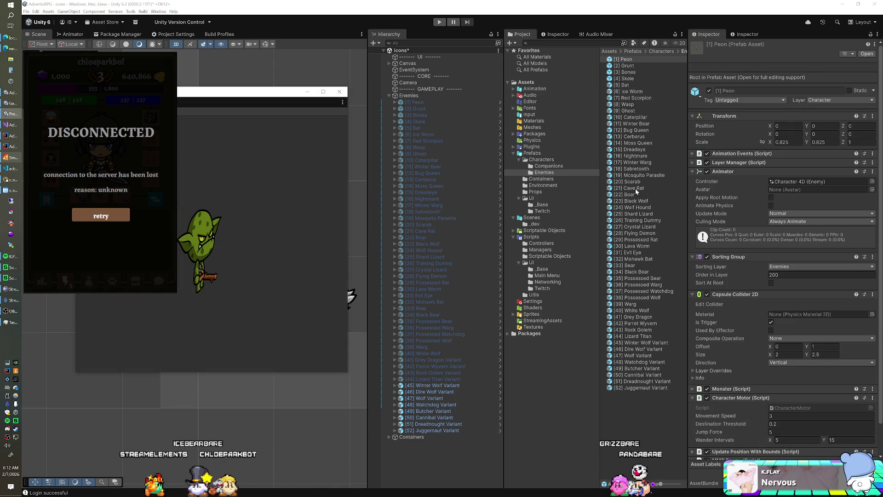
left_click(633, 65)
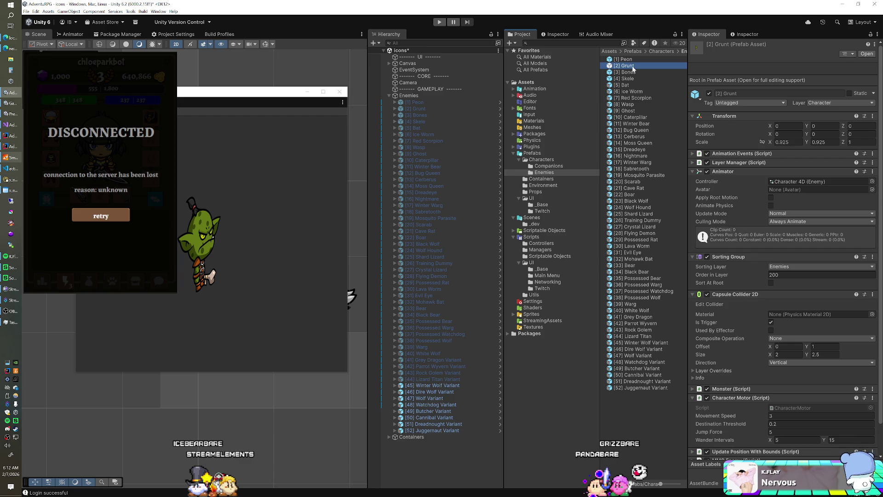
key("Down")
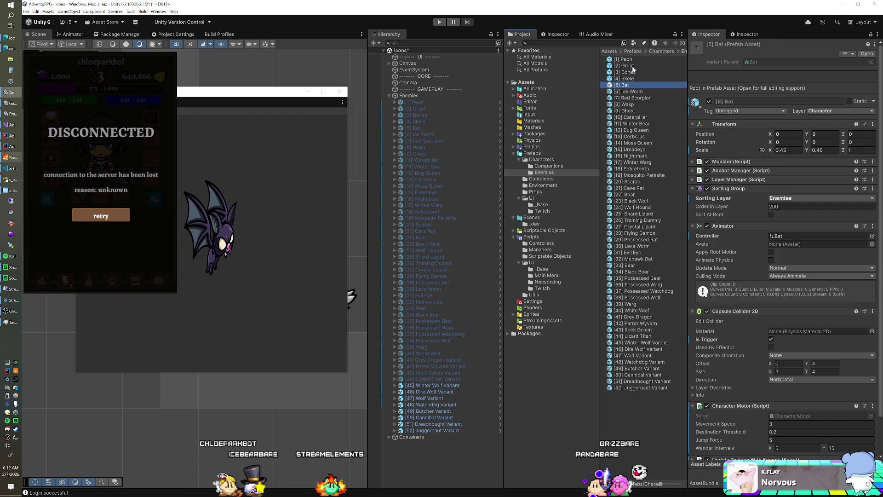
key("Down")
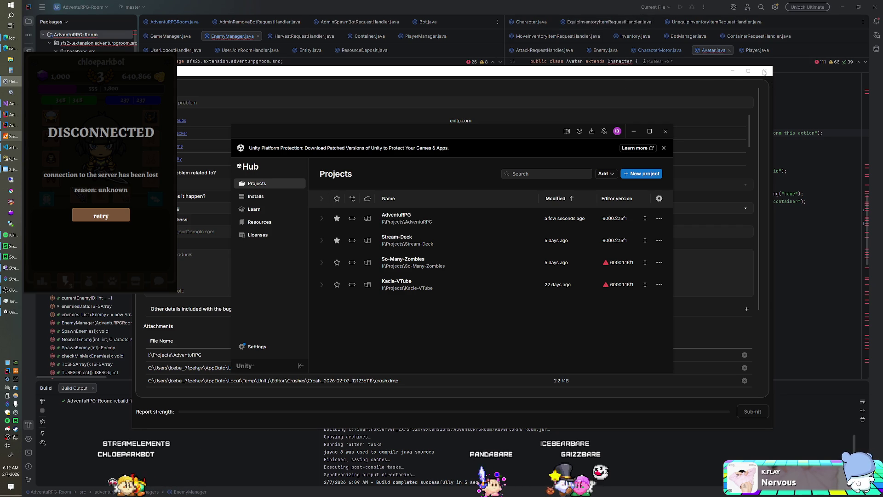
Dismiss the Unity crash report and decline restoring scene backups as AdventuRPG reopens
left_click(764, 71)
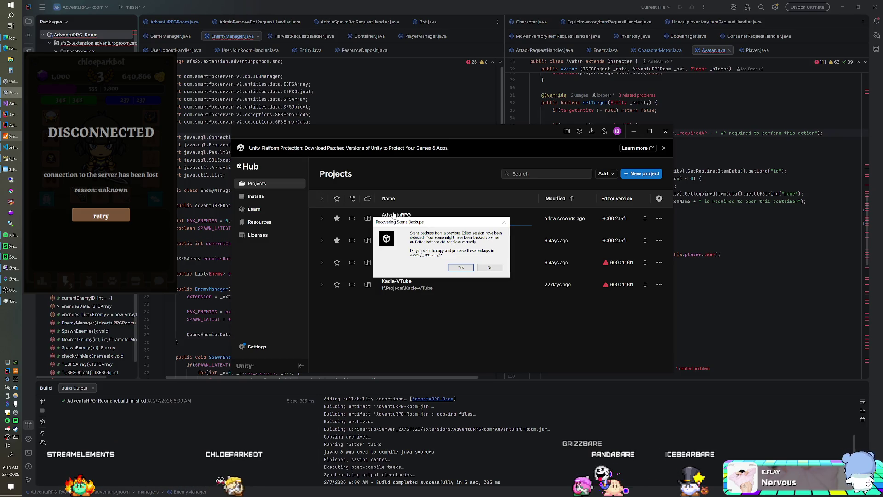
left_click(488, 267)
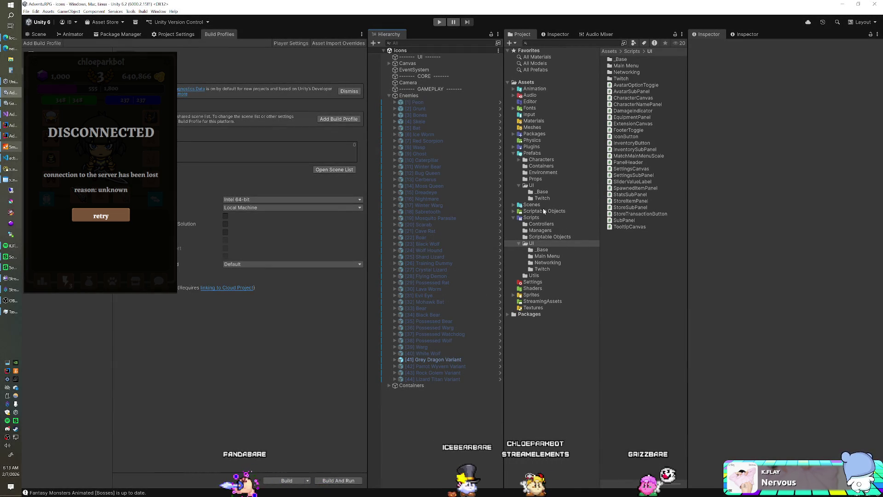
Open the Enemies prefab folder and detach the Peon preview into its own window, then show Grunt
left_click(519, 159)
left_click(545, 172)
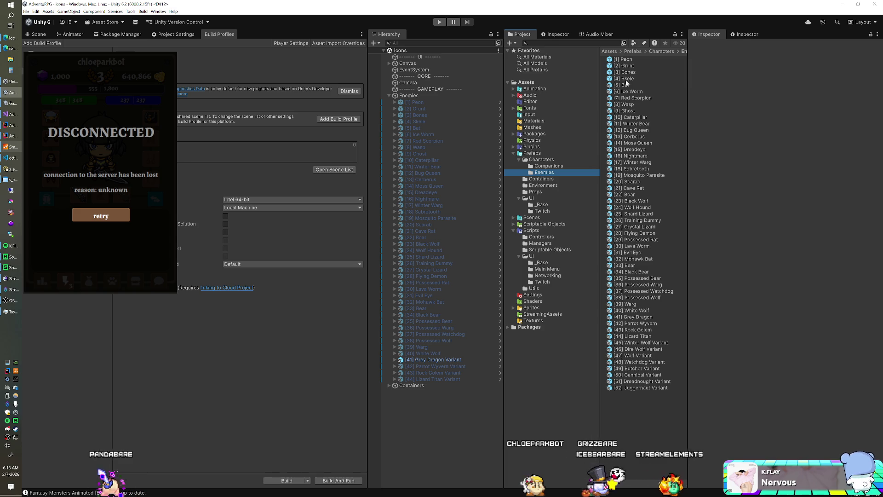
left_click(632, 60)
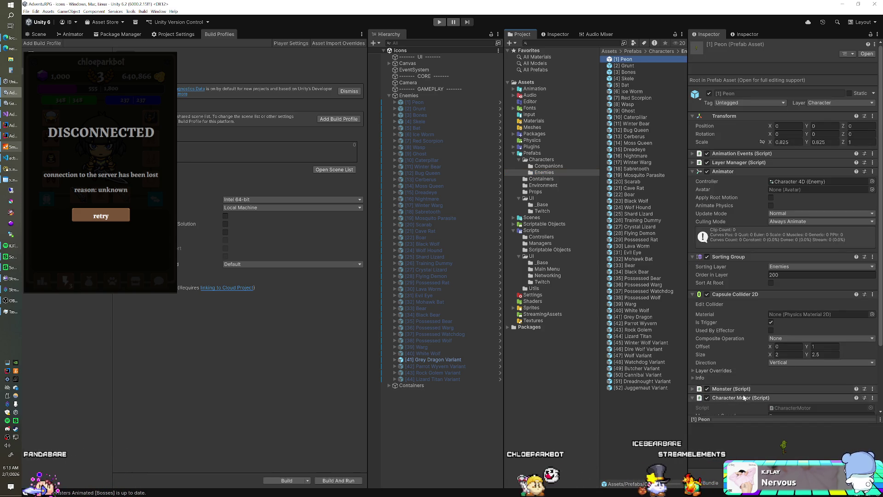
left_click(742, 419)
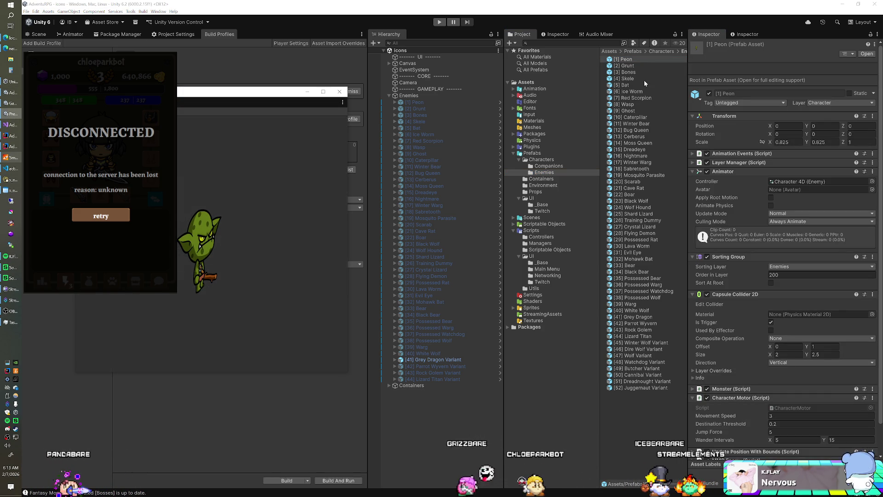
left_click(638, 67)
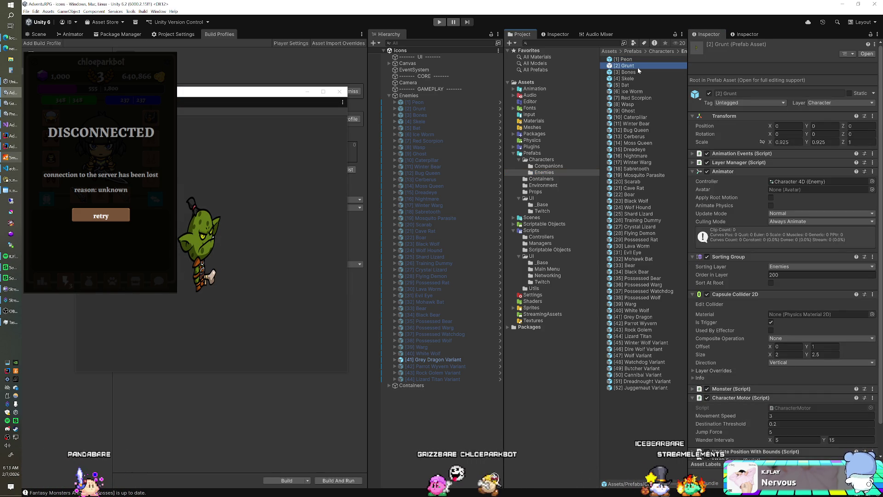
Step through the enemy prefabs from Ice Worm and Wasp down to Grey Dragon
key("Down")
key("Down")
key("Down")
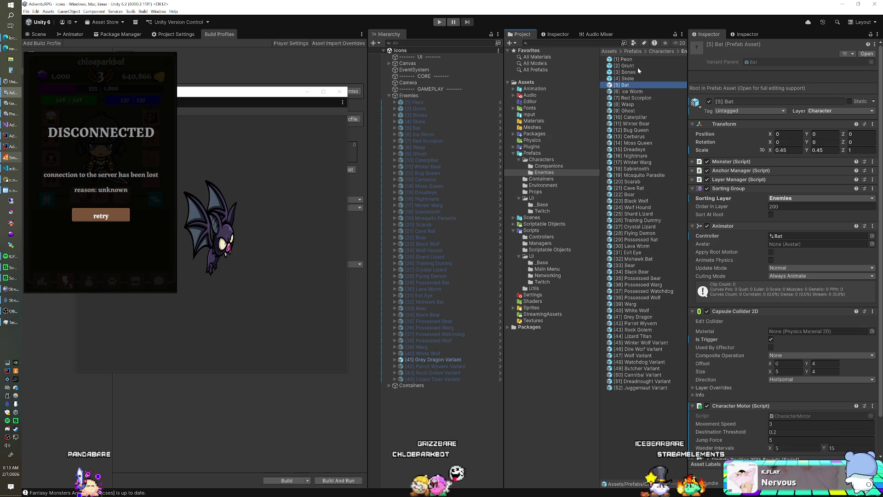
key("Down")
key("Down")
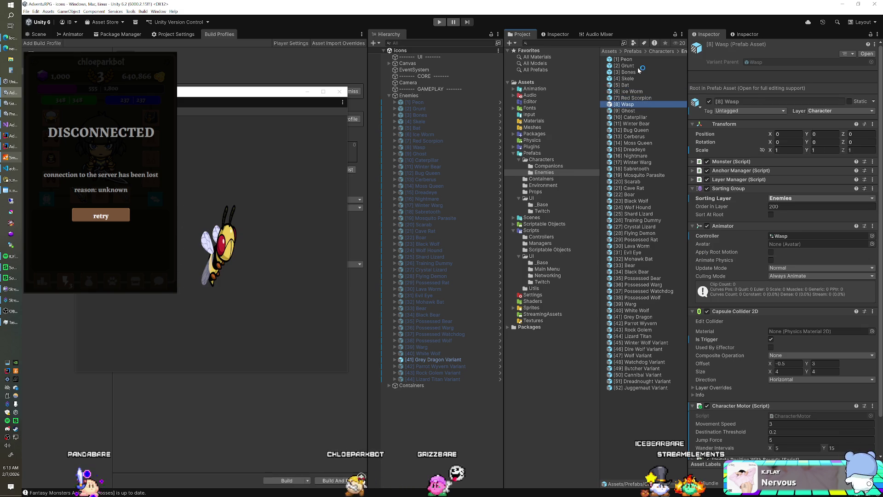
key("Down")
key("Down")
key("Down")
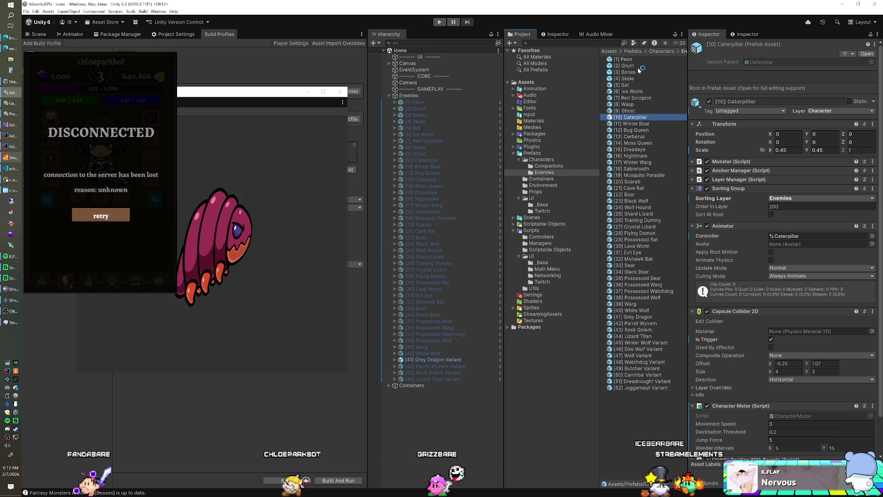
key("Down")
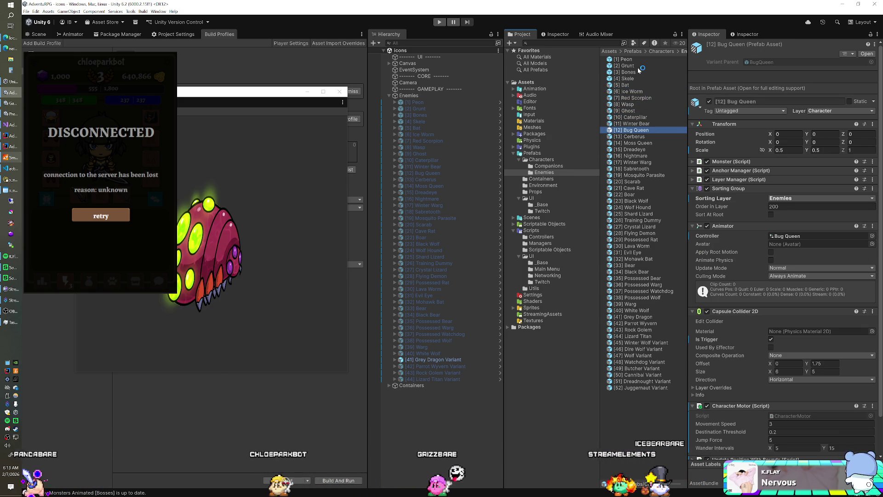
key("Down")
key("Down")
key("Down")
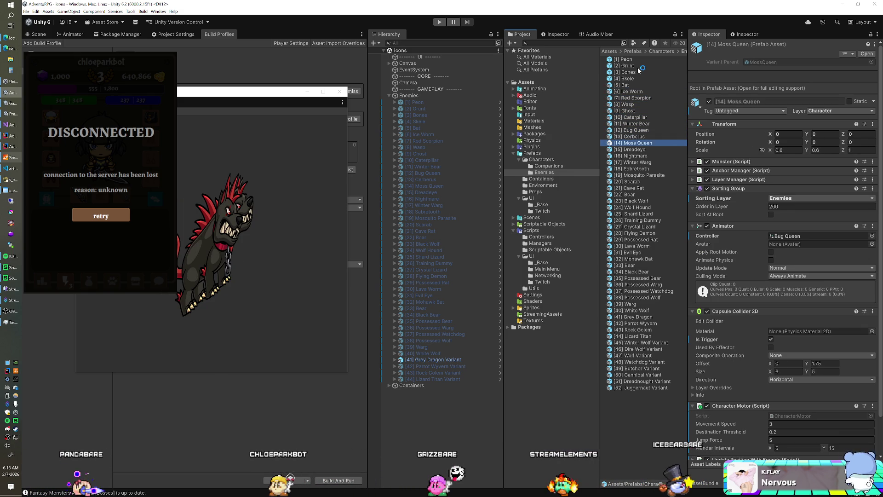
key("Down")
key("Down")
key("Down")
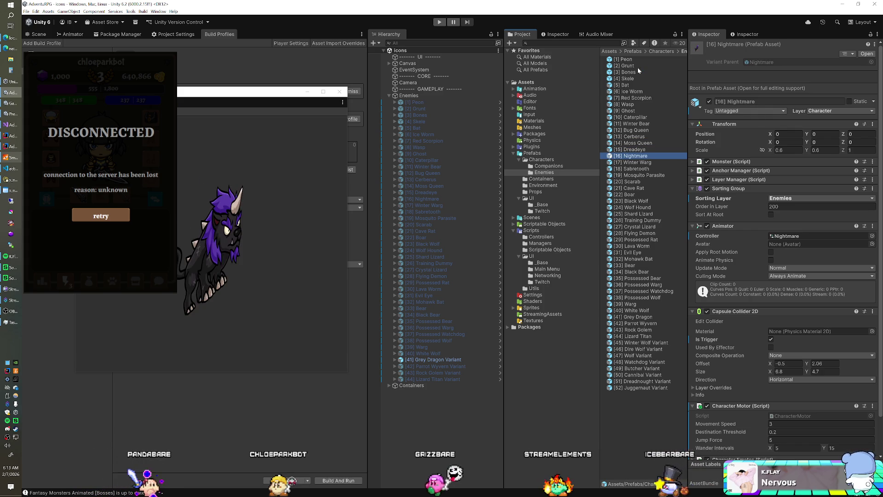
key("Down")
key("Down")
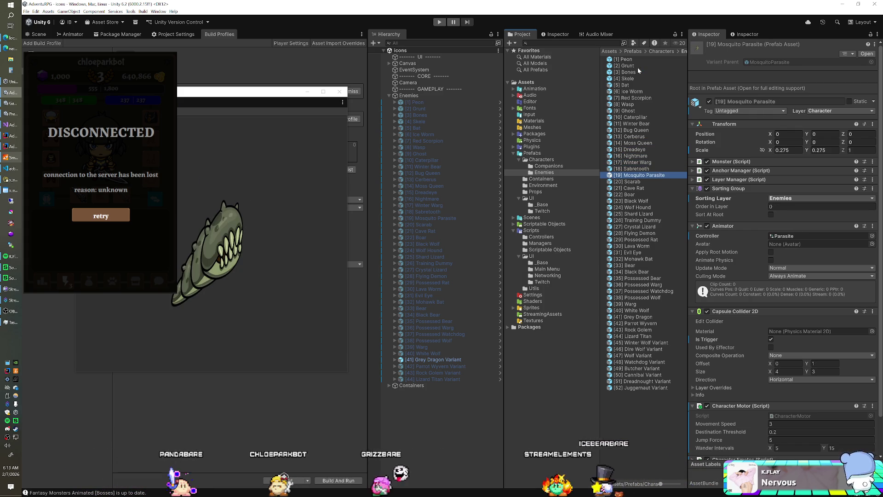
key("Down")
key("Down")
key("Down")
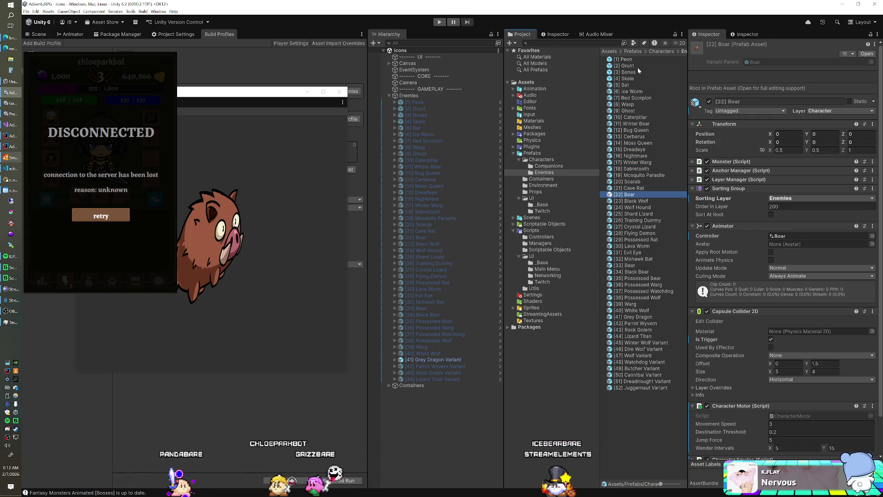
key("Down")
key("Down")
key("Down")
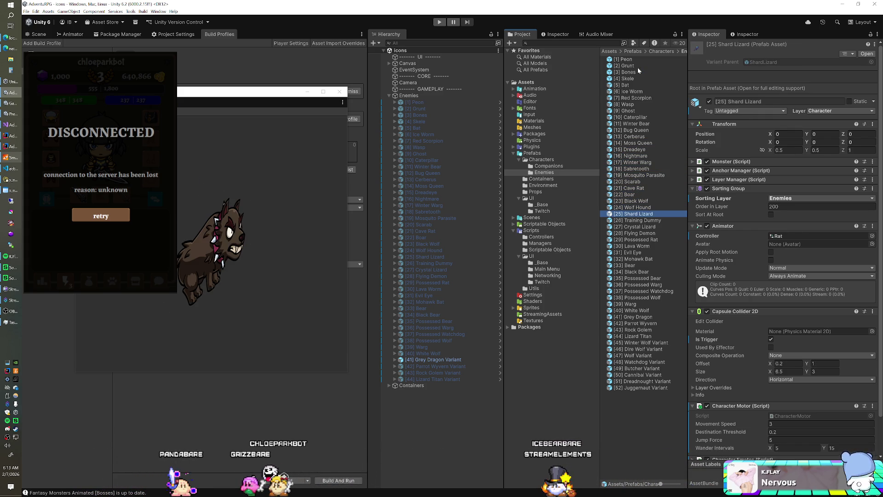
key("Down")
key("Down")
key("Down")
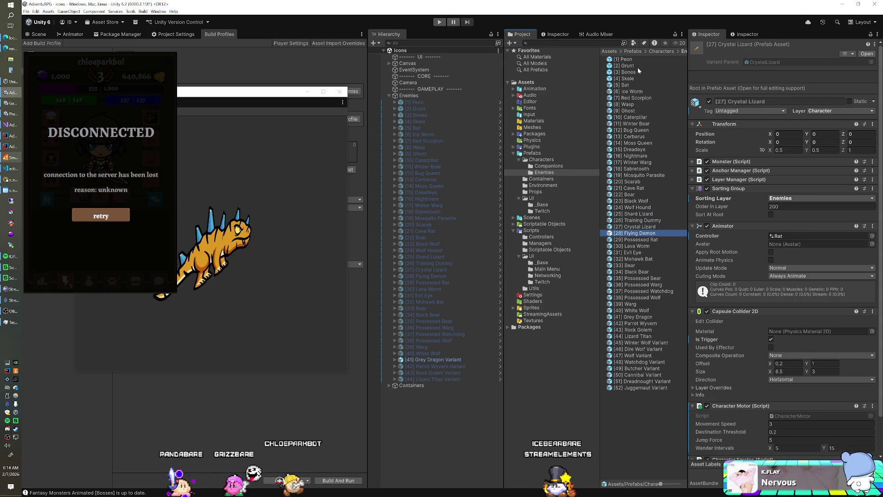
key("Down")
key("Down")
key("Down")
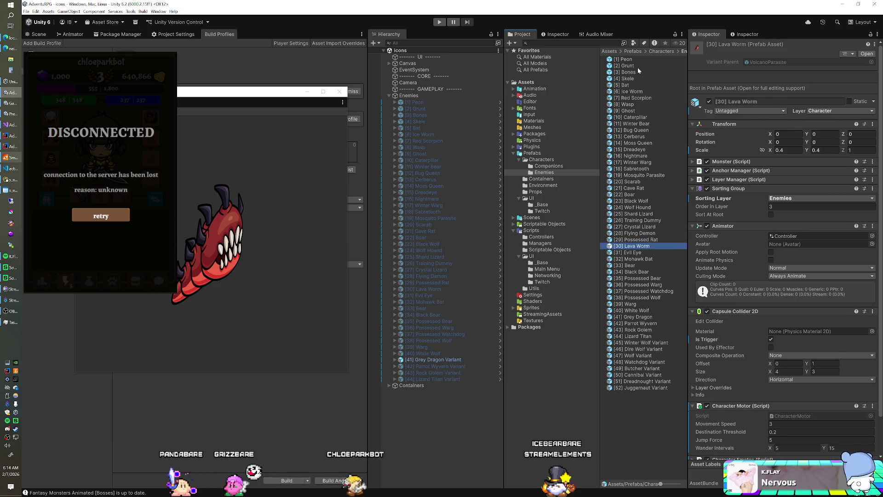
key("Down")
key("Down")
key("Down")
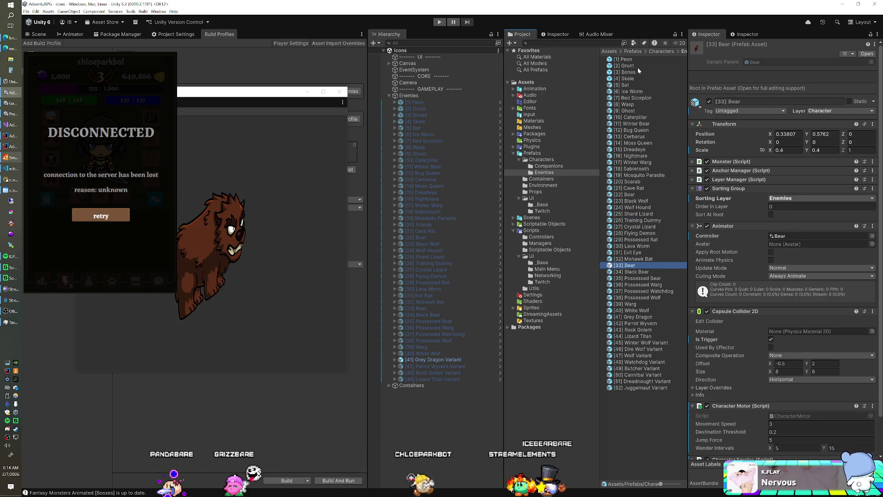
key("Down")
key("Down")
key("Down")
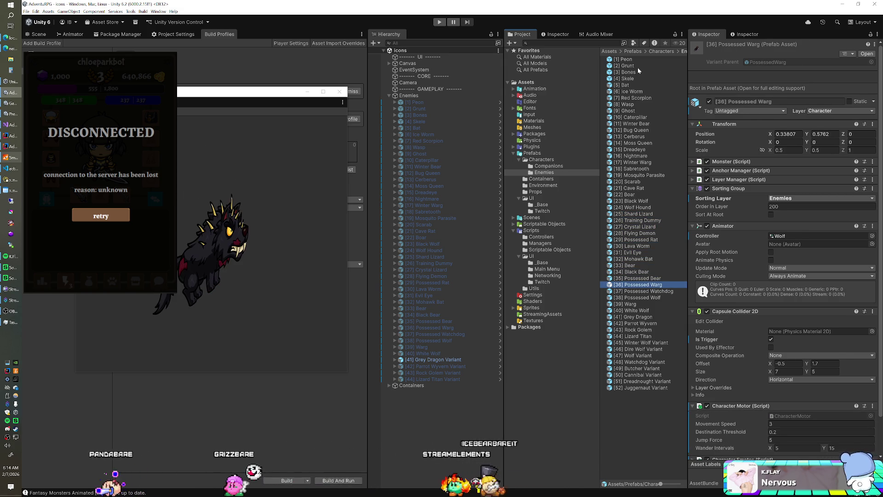
key("Down")
key("Down")
key("Down")
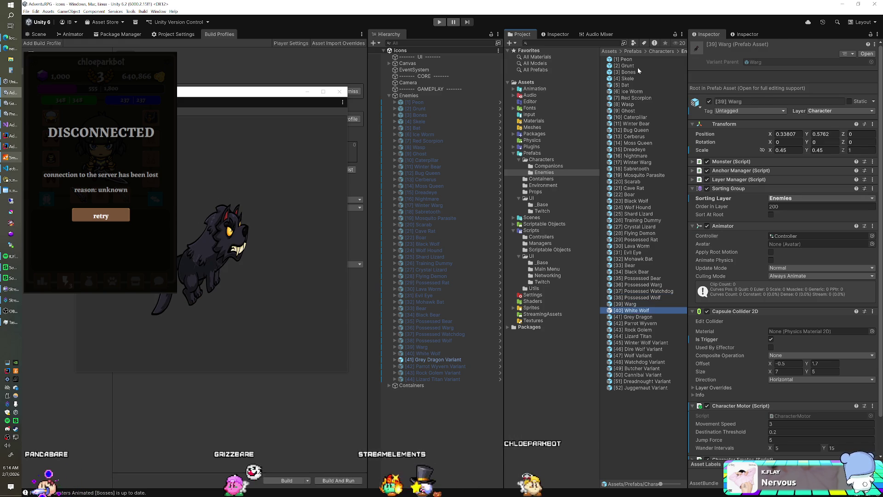
key("Down")
key("Down")
key("Down")
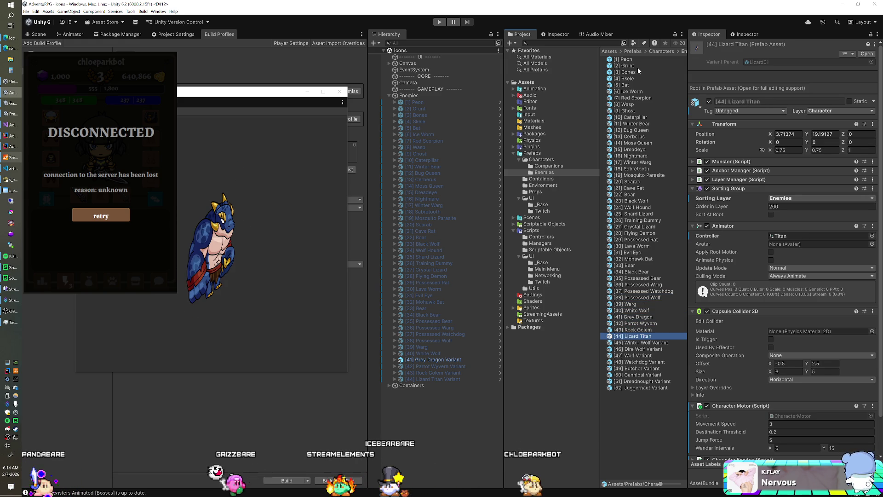
Preview Rock Golem through the Juggernaut Variant, then close the floating preview window
key("Up")
key("Down")
key("Down")
key("Down")
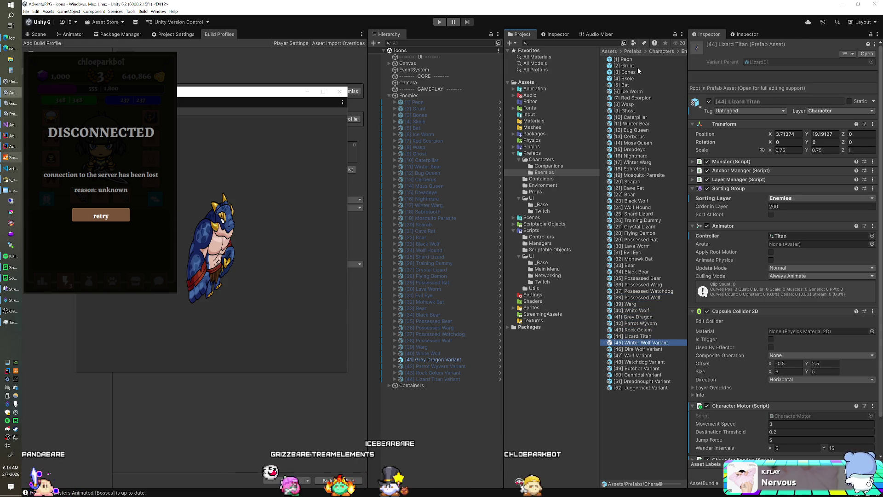
key("Down")
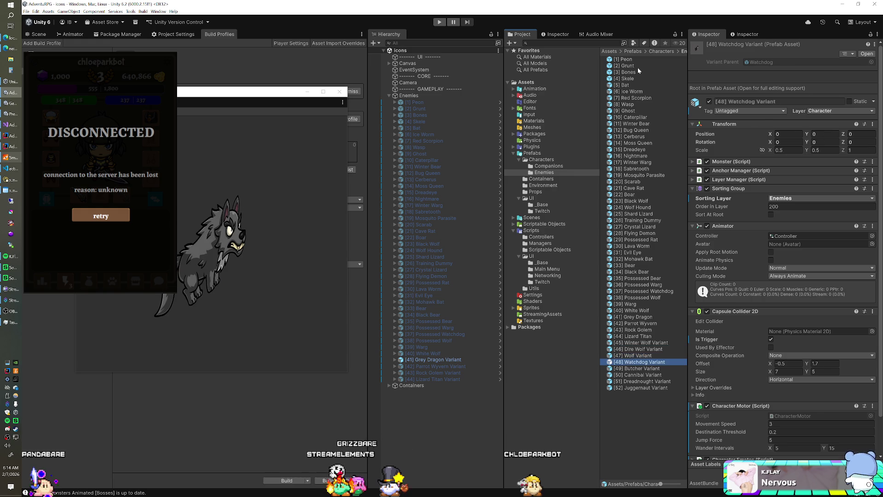
key("Down")
key("Down")
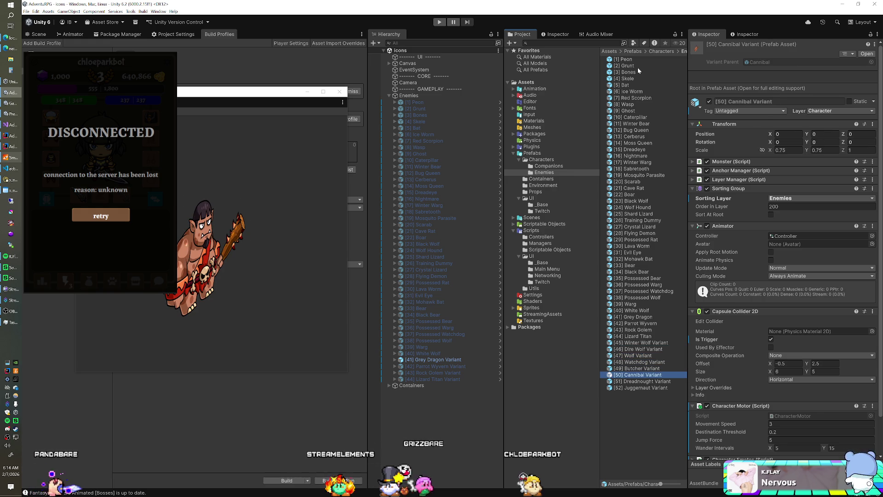
key("Down")
key("Down")
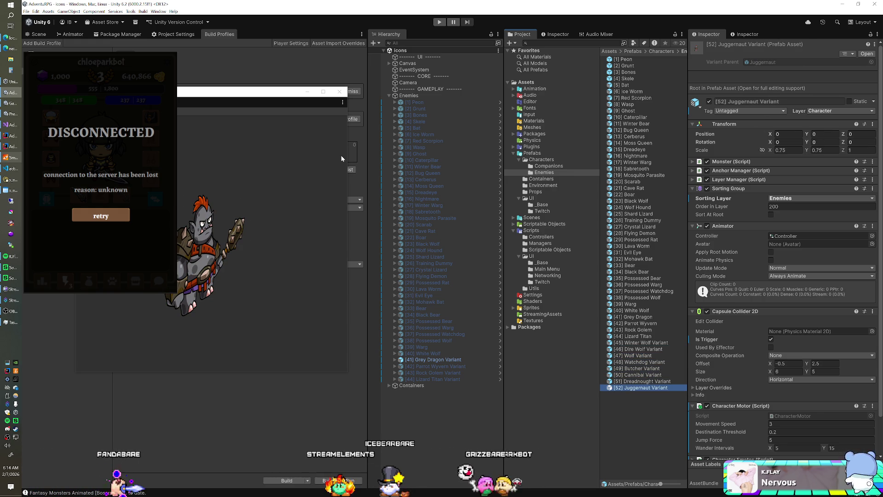
left_click(339, 92)
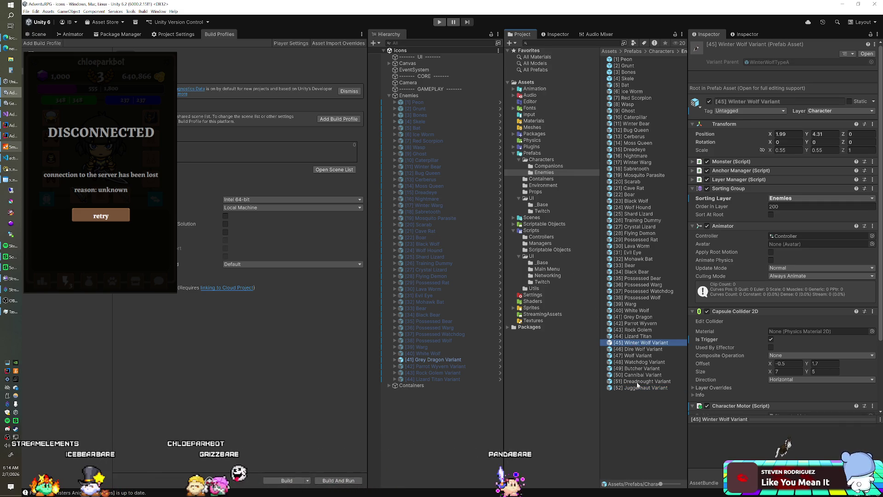
Drag prefabs [45]–[52] under Enemies in the scene and copy White Wolf's transform
left_click(635, 343, "shift")
left_click_drag(465, 156, 460, 96)
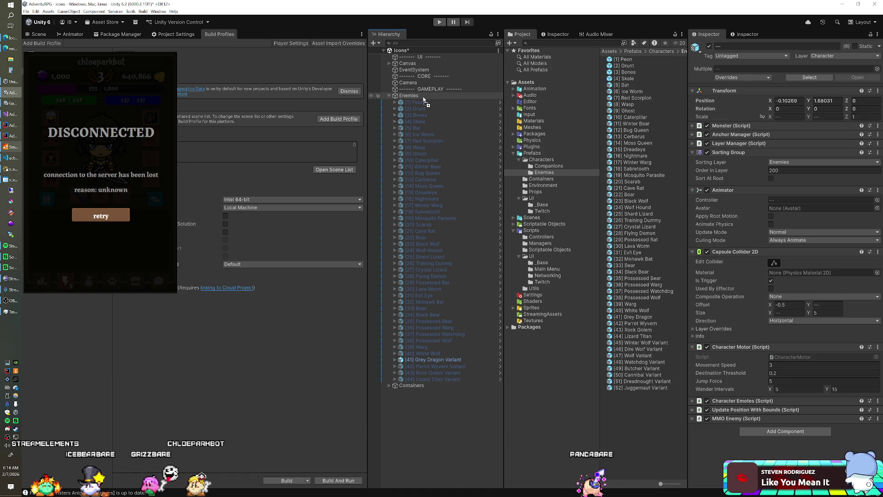
left_click(438, 353)
right_click(714, 89)
mouse_move(747, 143)
left_click(810, 158)
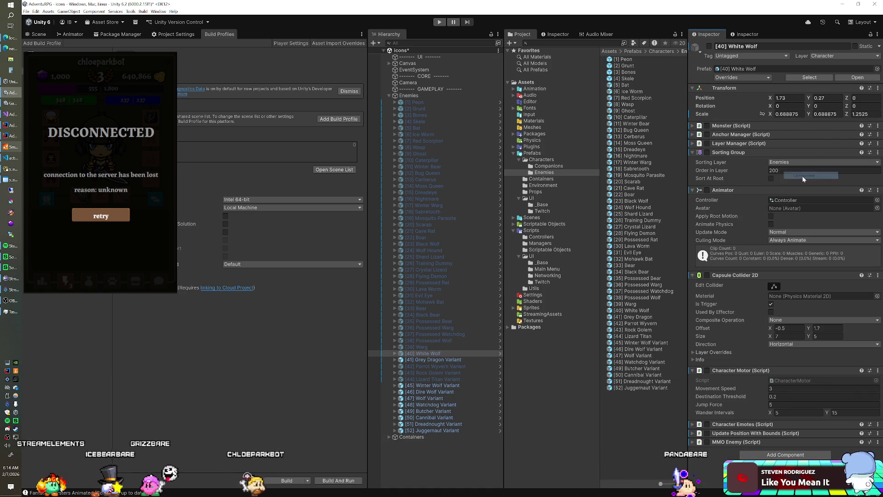
Paste White Wolf's transform values onto the Winter Wolf, Dire Wolf and Wolf Variants
left_click(449, 360)
left_click(449, 387)
left_click(443, 395, "shift")
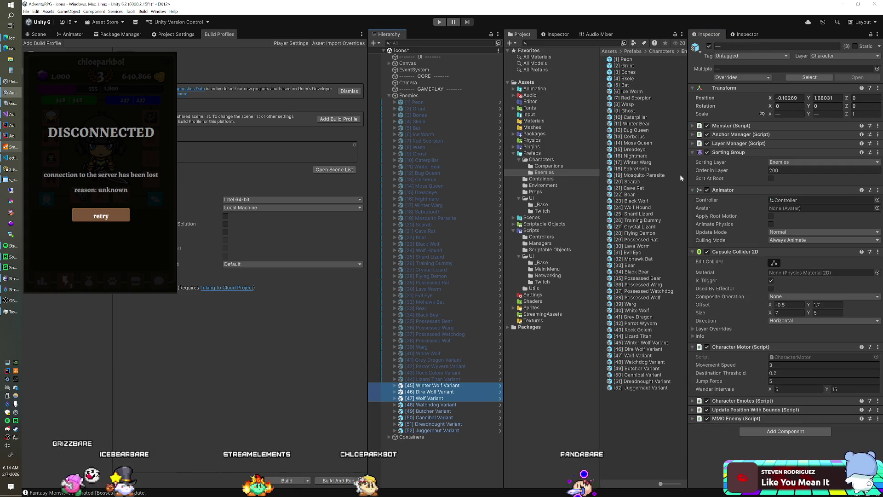
right_click(721, 90)
mouse_move(754, 137)
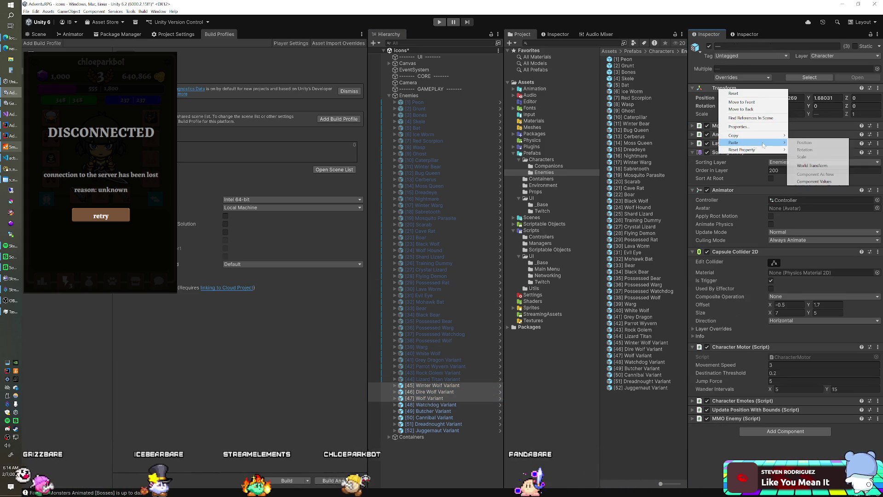
left_click(806, 182)
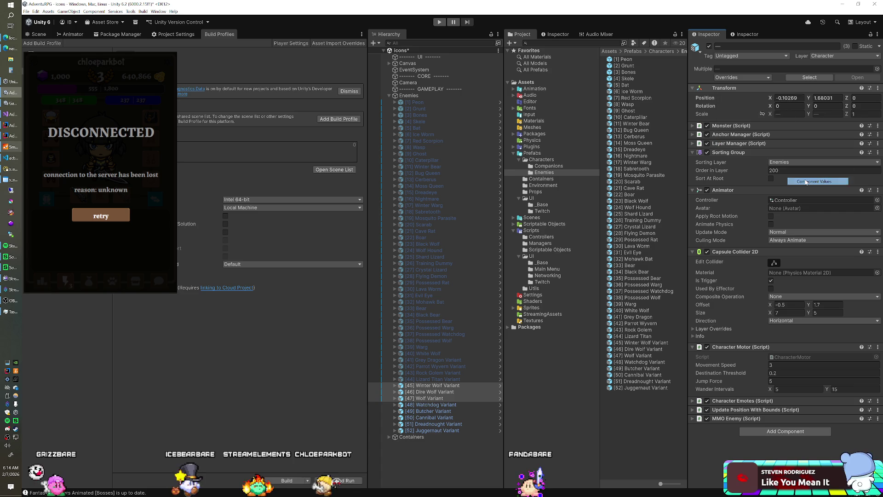
Copy Possessed Watchdog's transform onto the Watchdog Variant
left_click(448, 335)
right_click(729, 93)
mouse_move(764, 143)
left_click(805, 175)
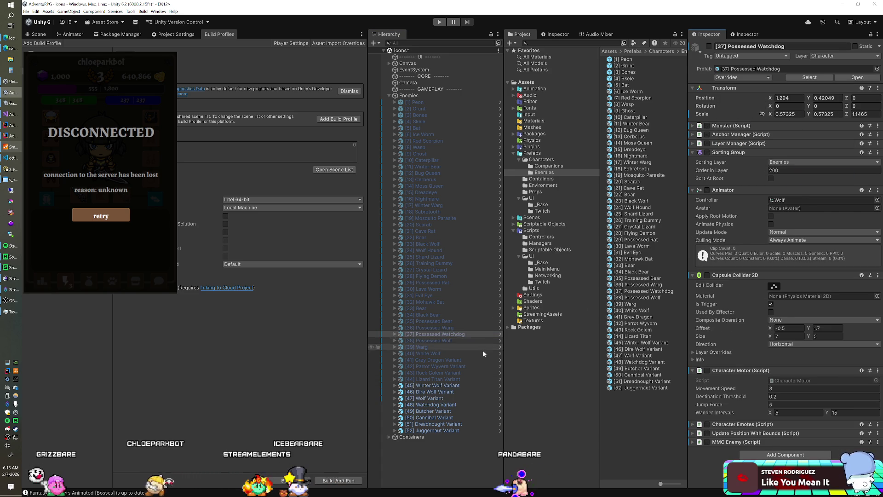
left_click(448, 404)
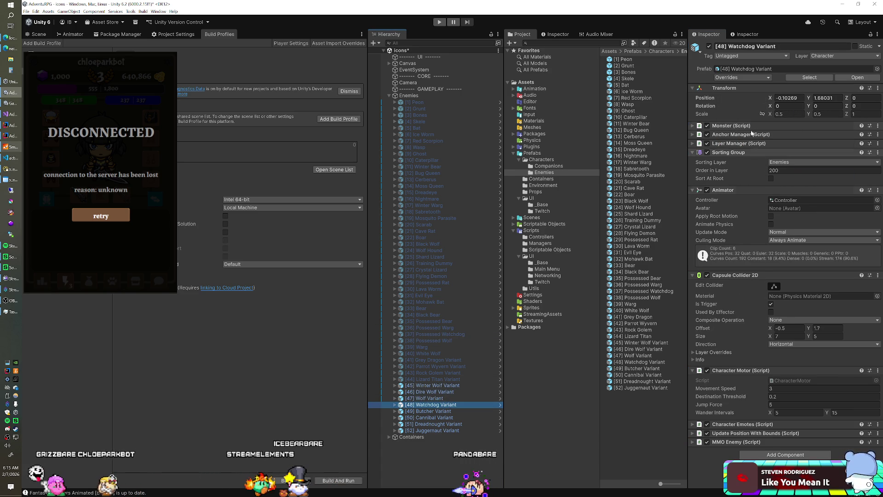
right_click(731, 90)
mouse_move(763, 144)
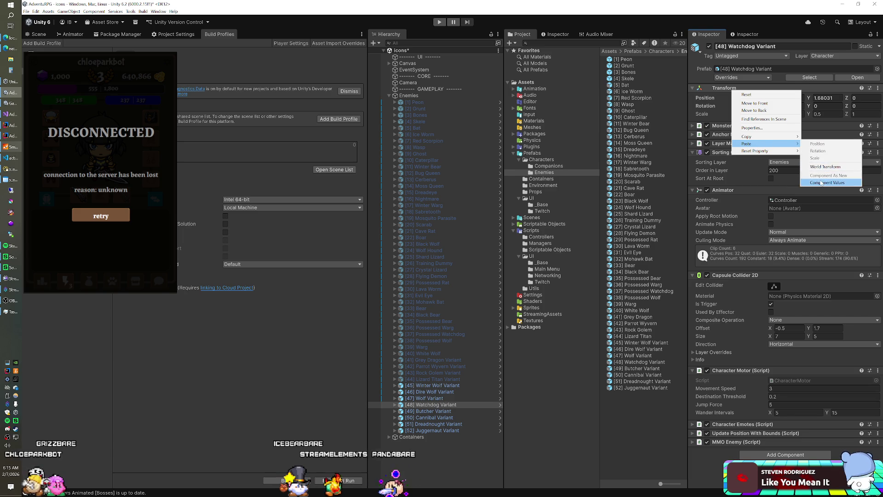
left_click(828, 183)
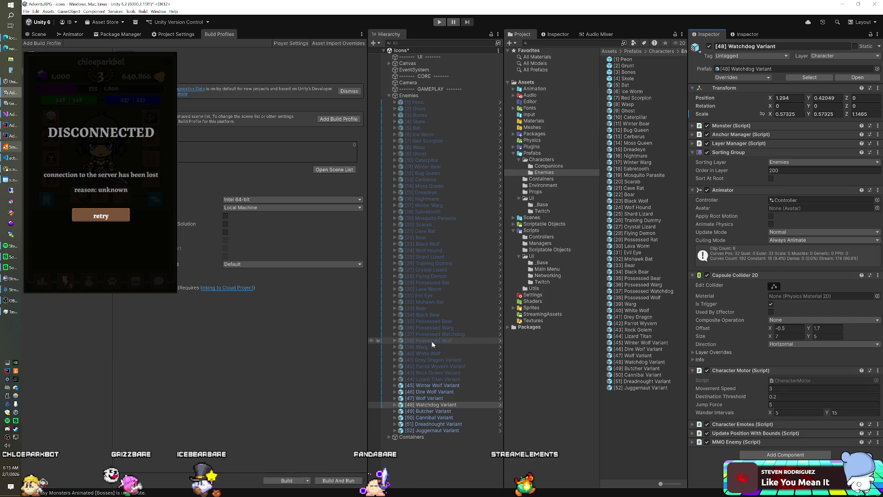
Copy Rock Golem Variant's transform onto the Butcher, Cannibal, Dreadnought and Juggernaut Variants
left_click(430, 372)
right_click(728, 88)
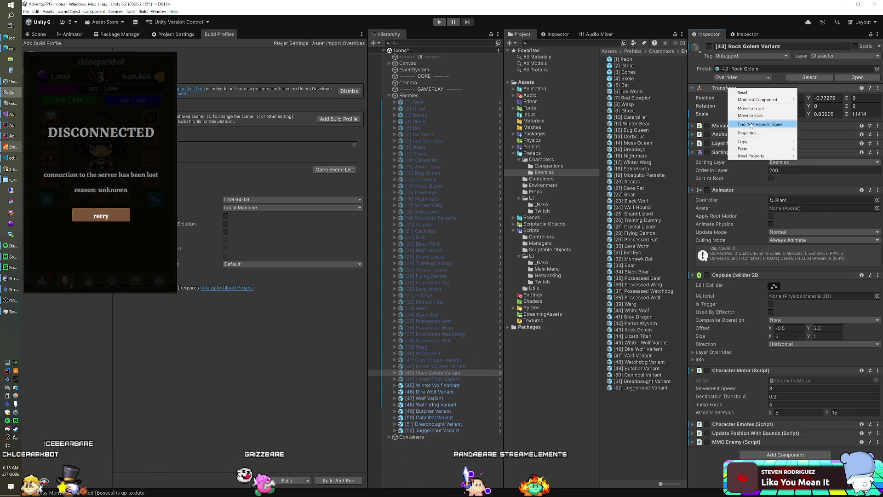
mouse_move(745, 141)
left_click(817, 142)
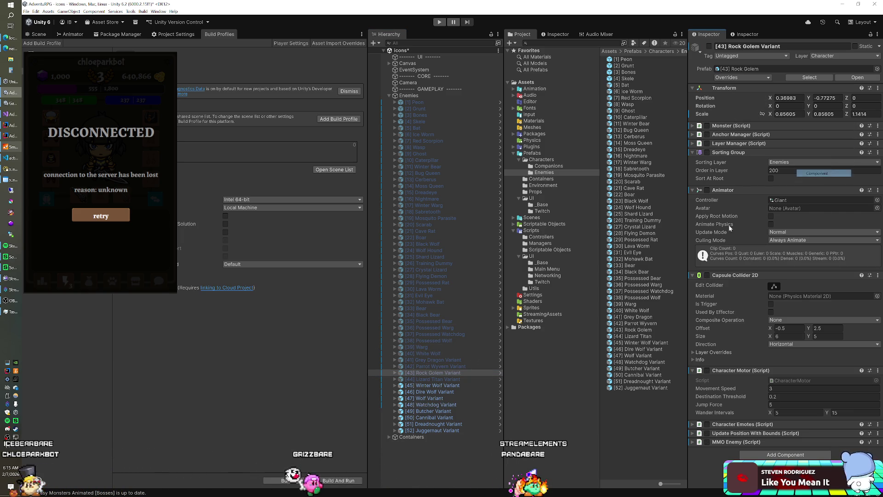
left_click(457, 415)
left_click(455, 430, "shift")
right_click(727, 90)
mouse_move(750, 143)
left_click(797, 182)
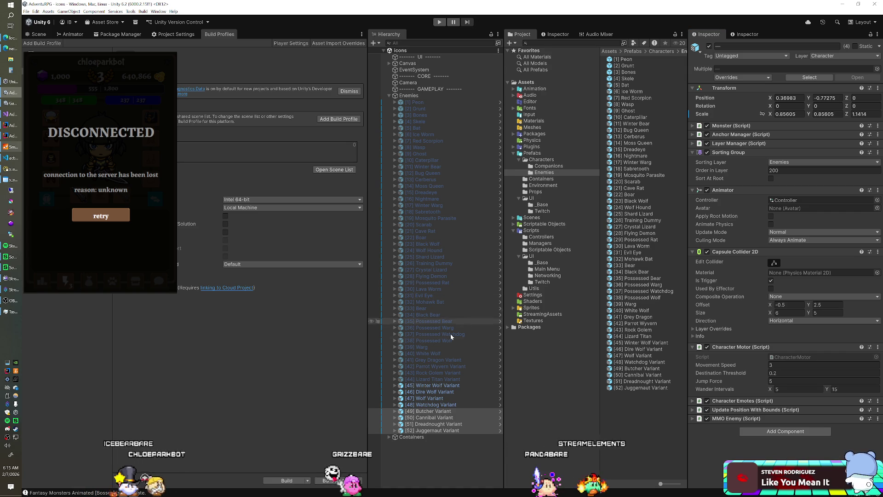
Deactivate variants [46]–[52] and compare with Possessed Rat's components
left_click(441, 392, "shift")
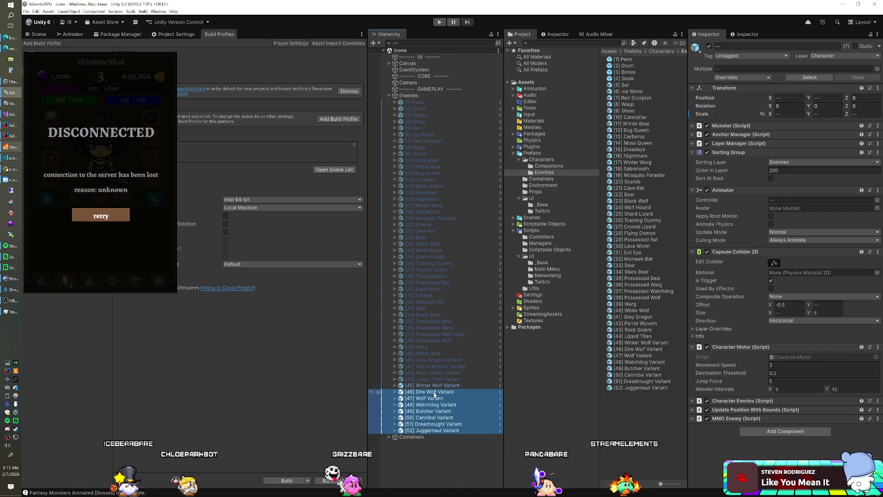
left_click(709, 47)
left_click(437, 386, "shift")
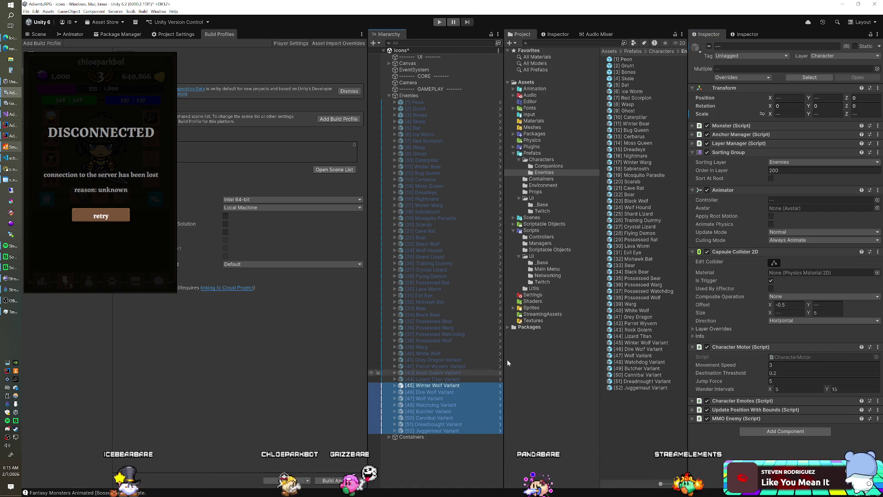
left_click(414, 282)
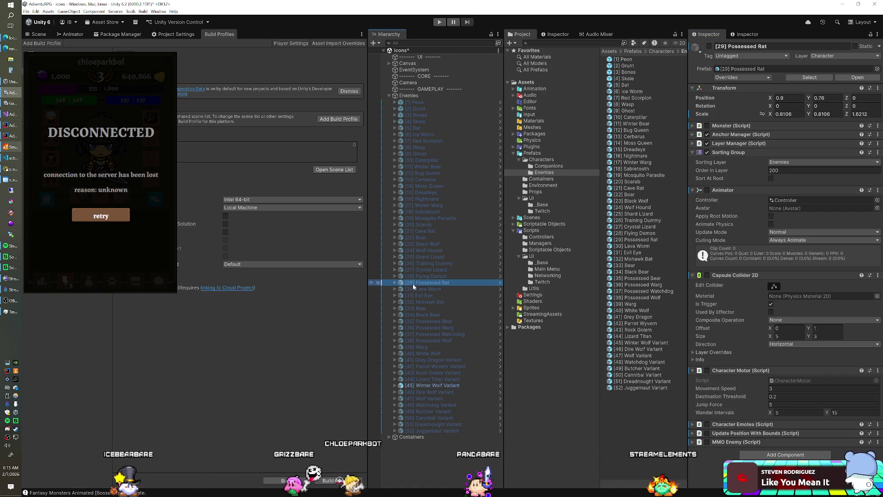
left_click(418, 388)
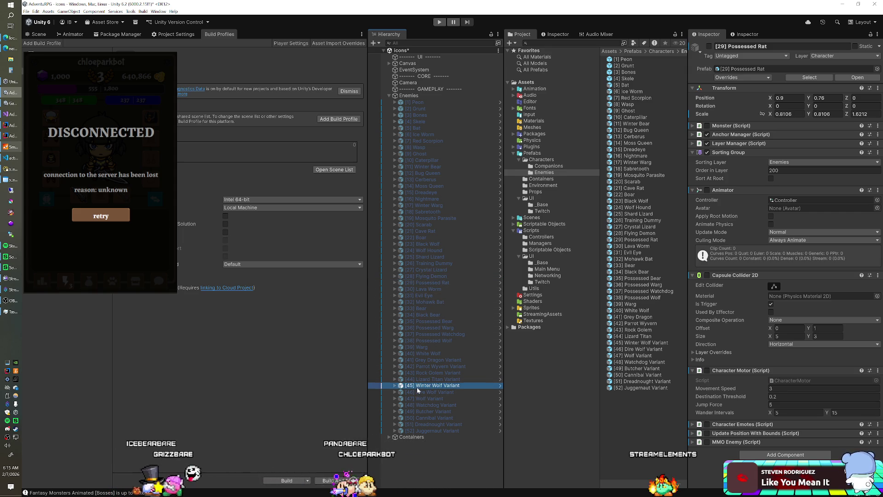
left_click(430, 431, "shift")
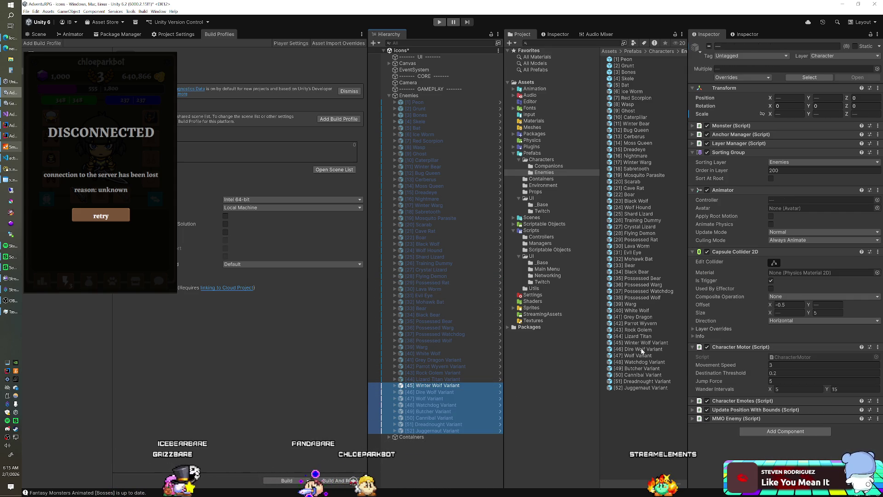
Disable Monster, Anchor Manager, Layer Manager and Animator on all eight variants, then save
left_click(707, 125)
left_click(707, 134)
left_click(707, 143)
left_click(707, 190)
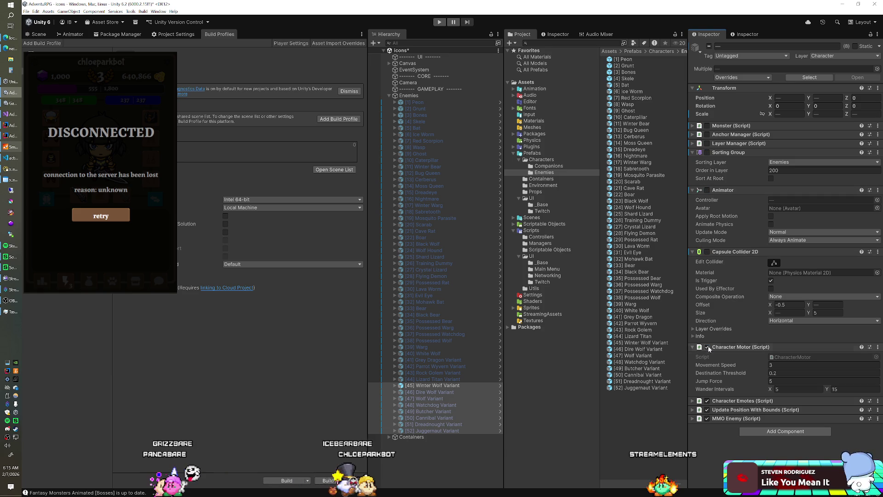
left_click(709, 403)
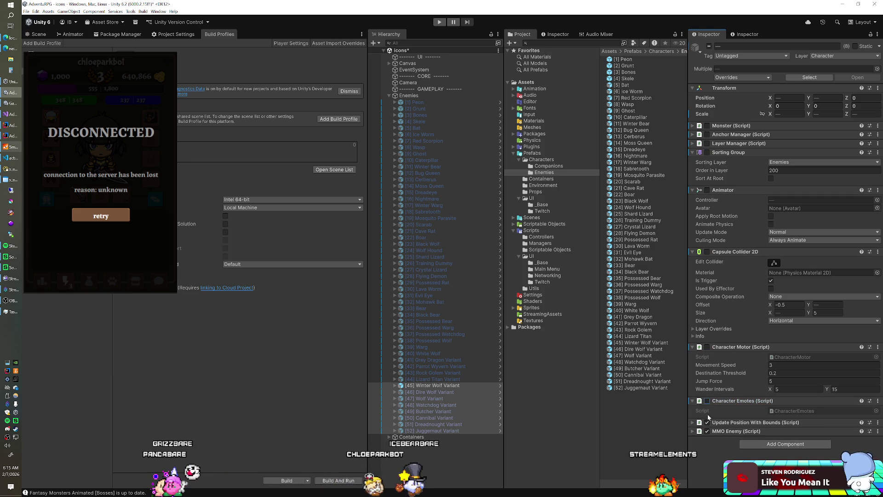
key("ctrl+s")
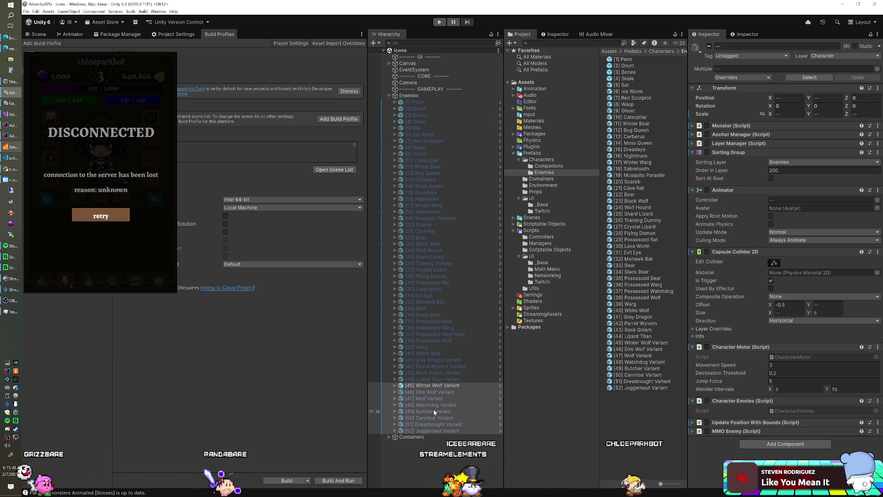
Deactivate the Winter Wolf Variant and reactivate the Butcher through Juggernaut Variants
left_click(437, 385)
left_click(709, 46)
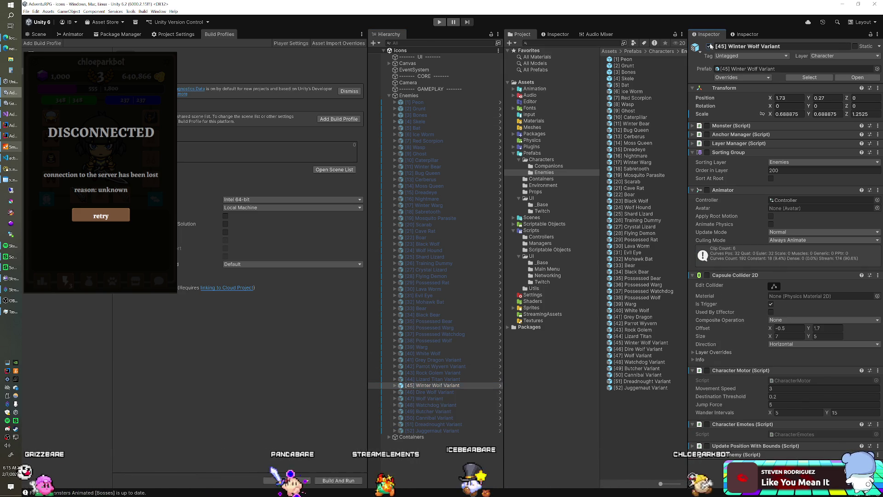
left_click(454, 412)
left_click(435, 430, "shift")
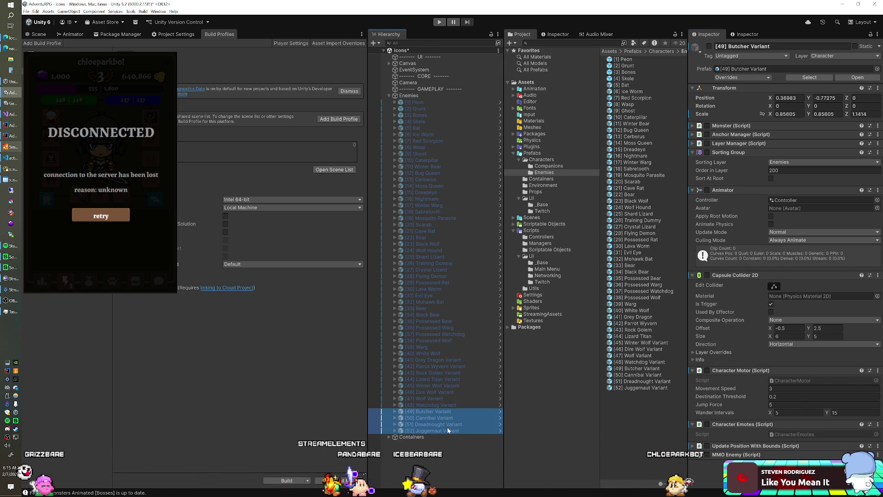
left_click(709, 47)
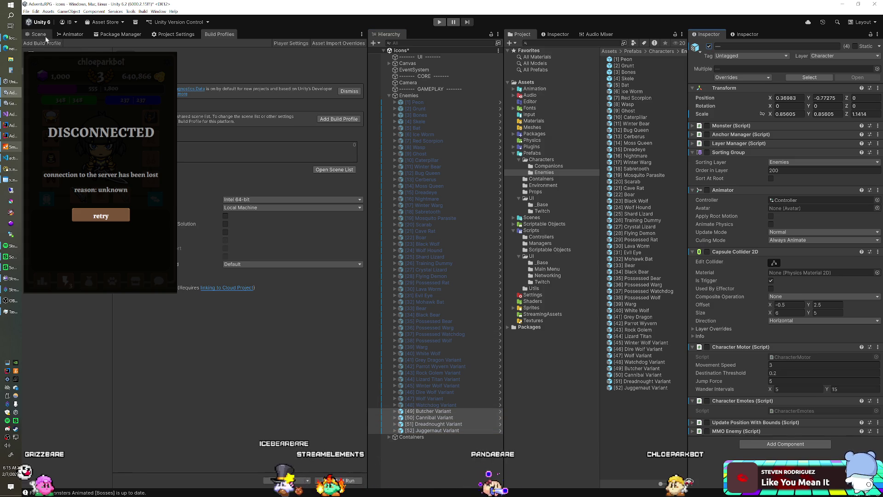
Scale the Butcher-through-Juggernaut variants up to about 1.0 in the scene view, hide them and save
key("ctrl+1")
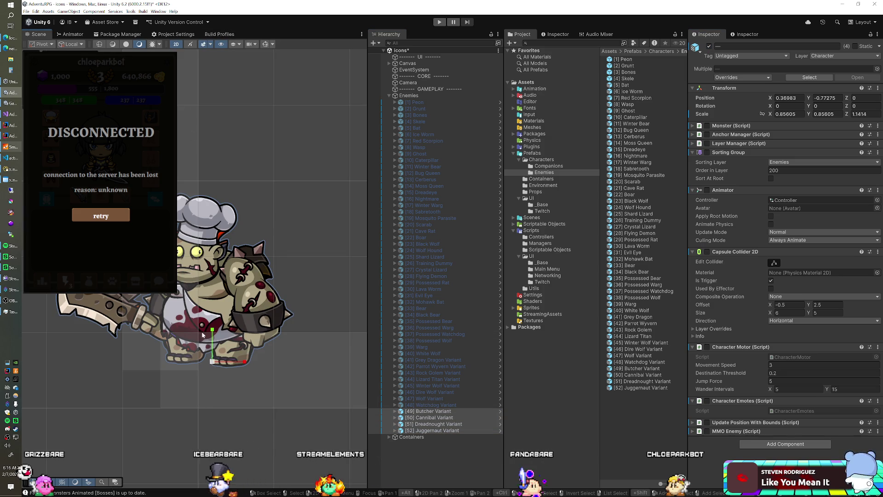
left_click_drag(214, 364, 221, 391)
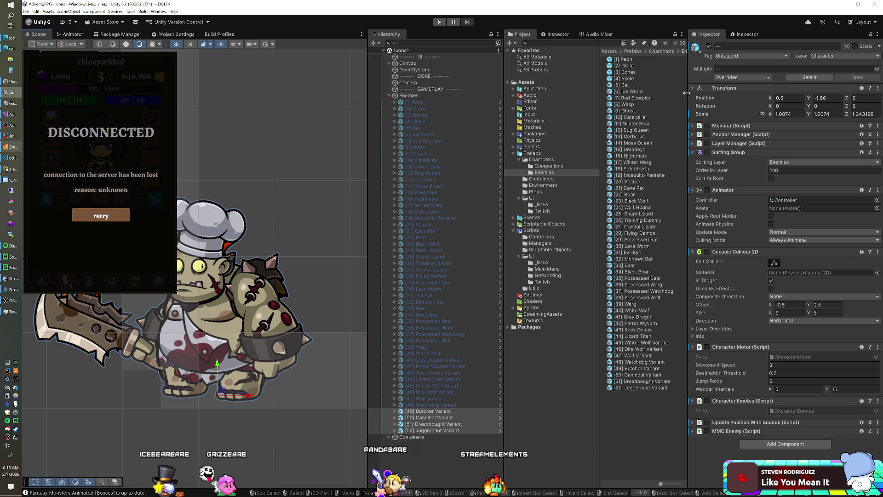
left_click(709, 46)
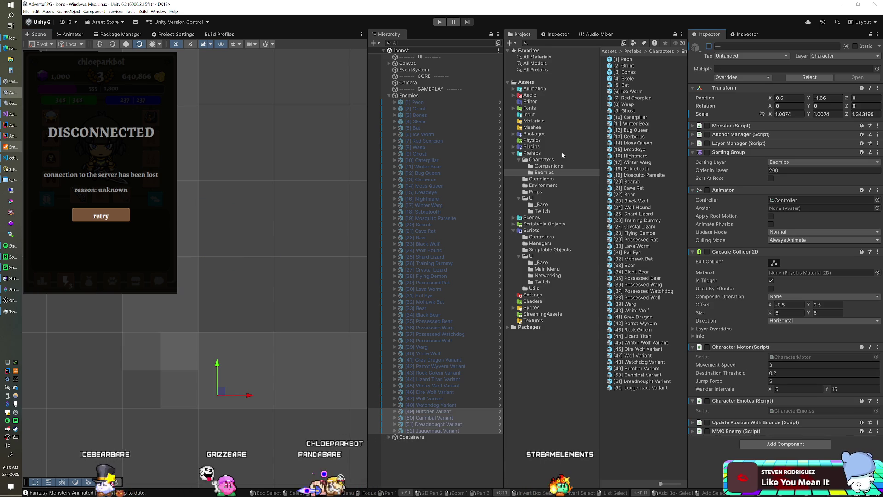
key("ctrl+s")
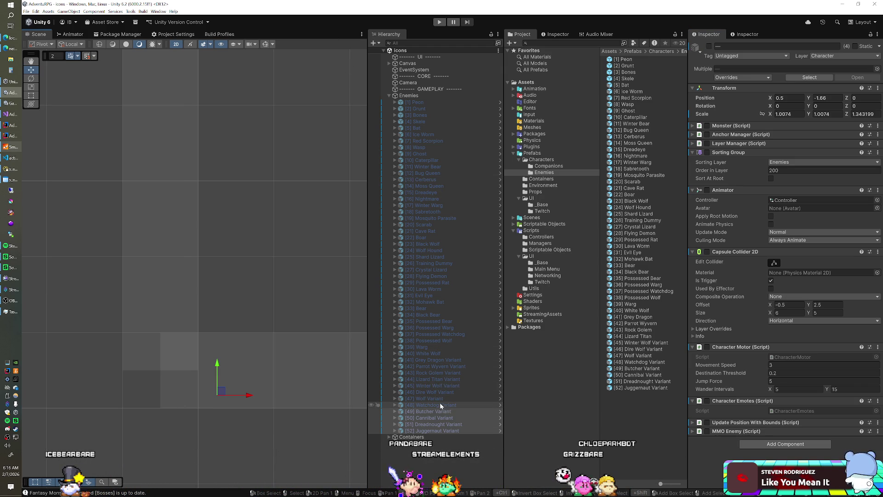
left_click(441, 386)
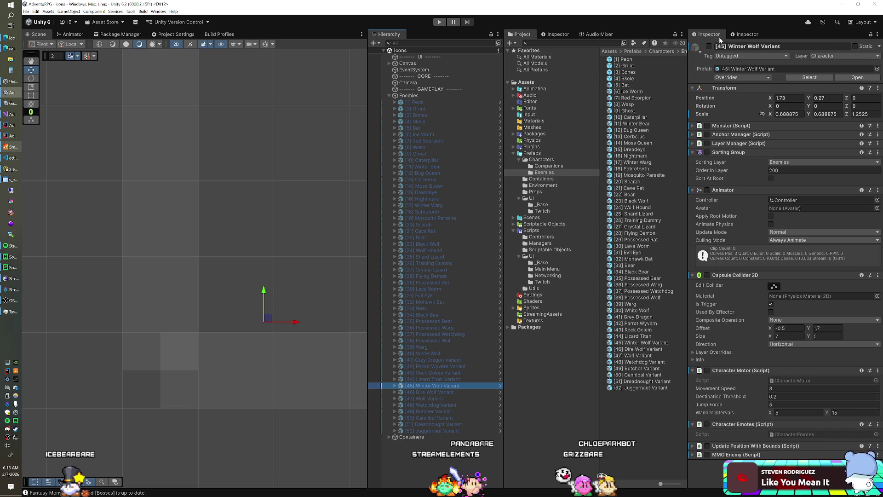
Activate the Winter Wolf Variant, enter play mode, and bring up the Assets folder's options
left_click(708, 47)
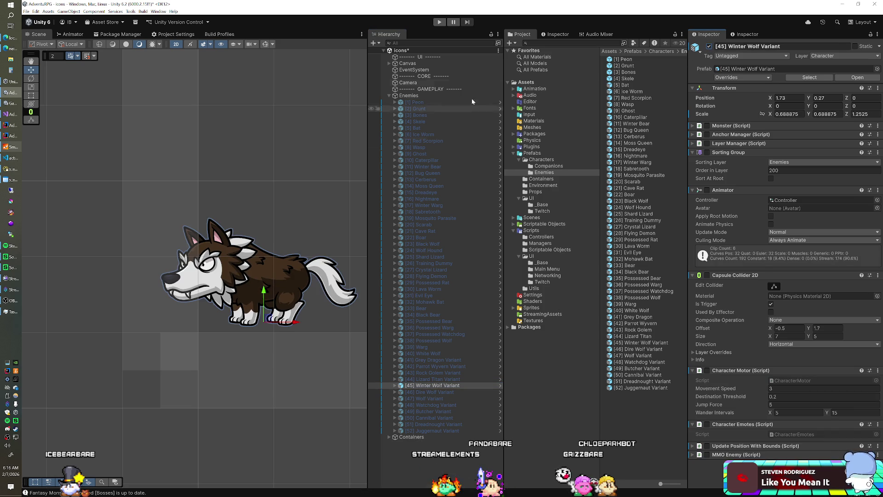
left_click(438, 23)
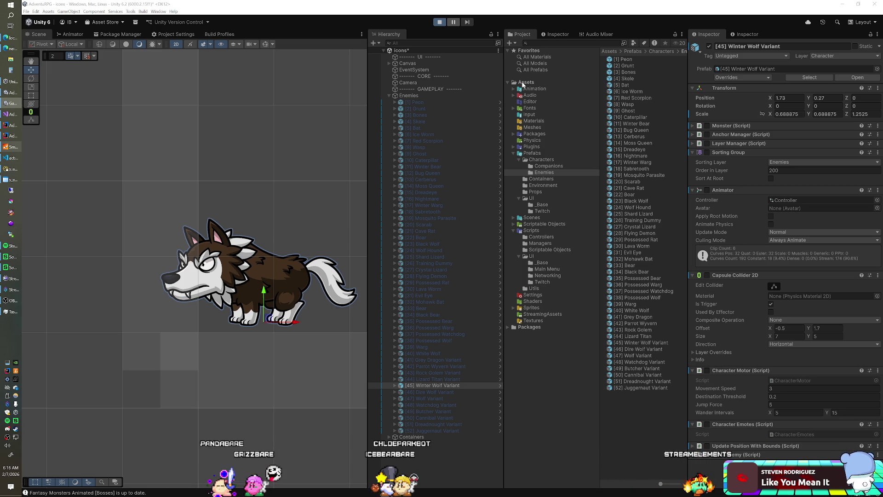
left_click(525, 82)
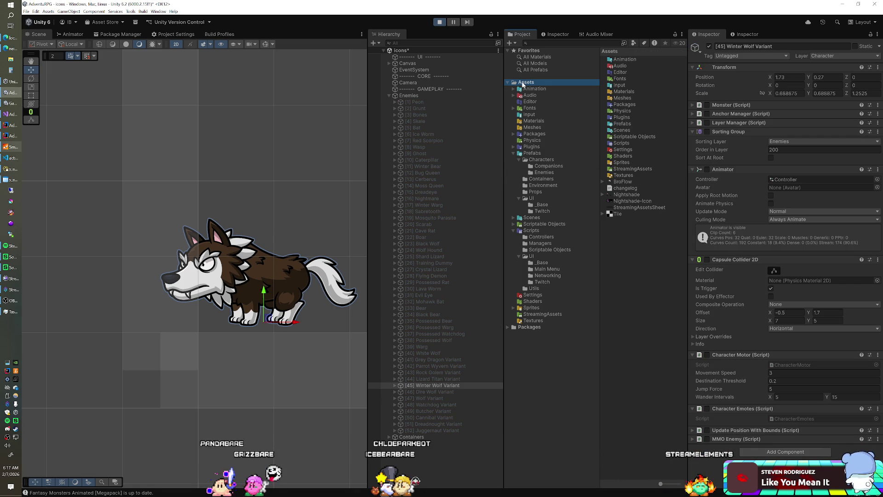
right_click(523, 84)
Show the Assets folder in File Explorer, then move that window aside and minimize it
left_click(556, 94)
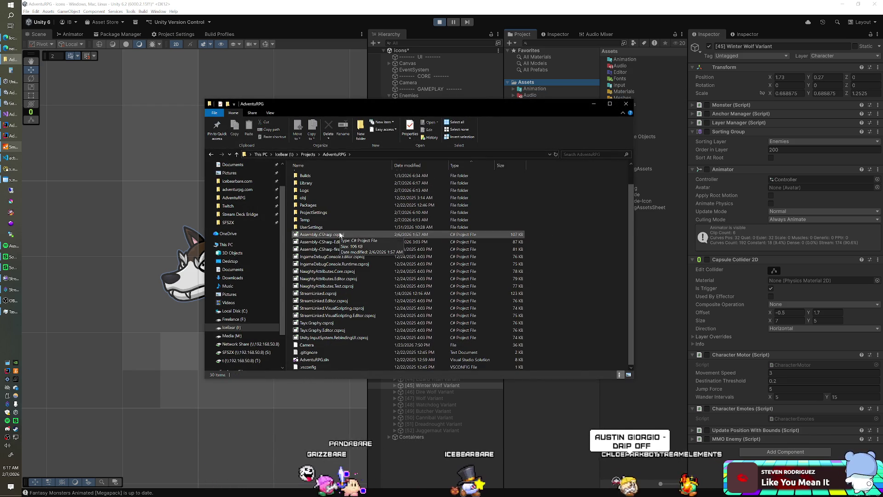
mouse_move(345, 103)
left_mouse_down()
mouse_move(514, 162)
mouse_move(882, 26)
left_mouse_up()
left_click(12, 58)
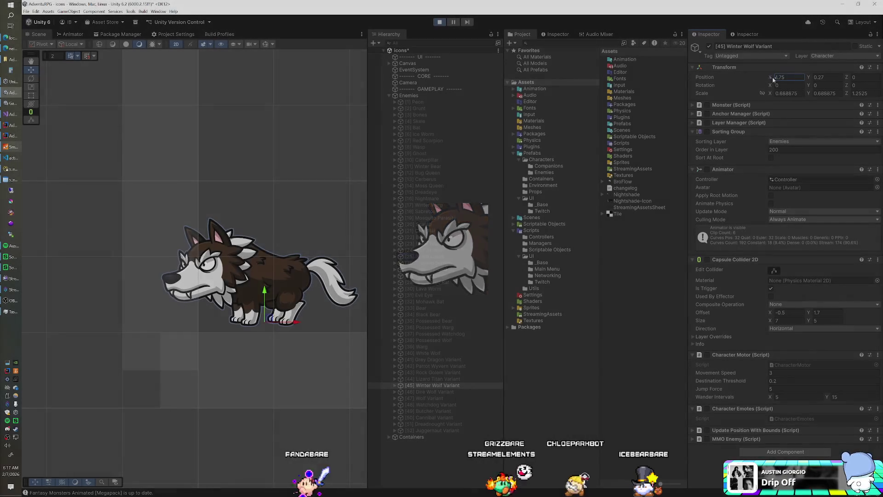
Move the Winter Wolf Variant to X 1.8 and copy its whole transform
left_click_drag(773, 79, 774, 80)
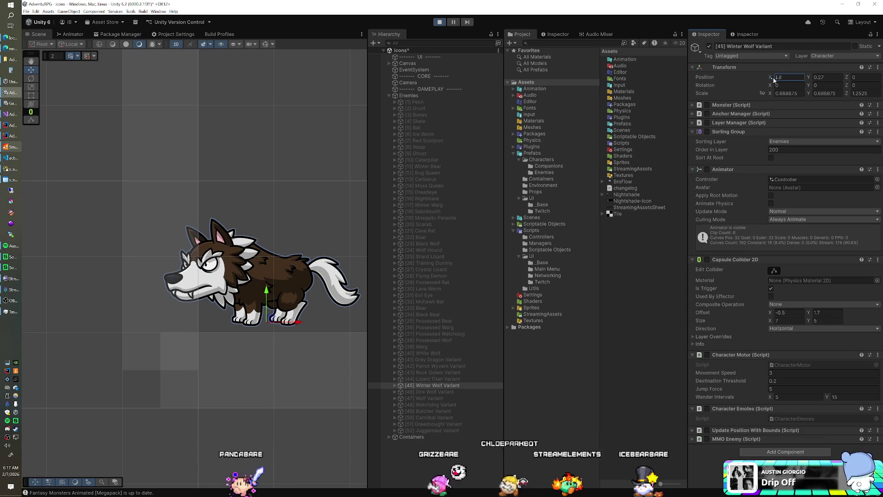
key("alt+shift+a")
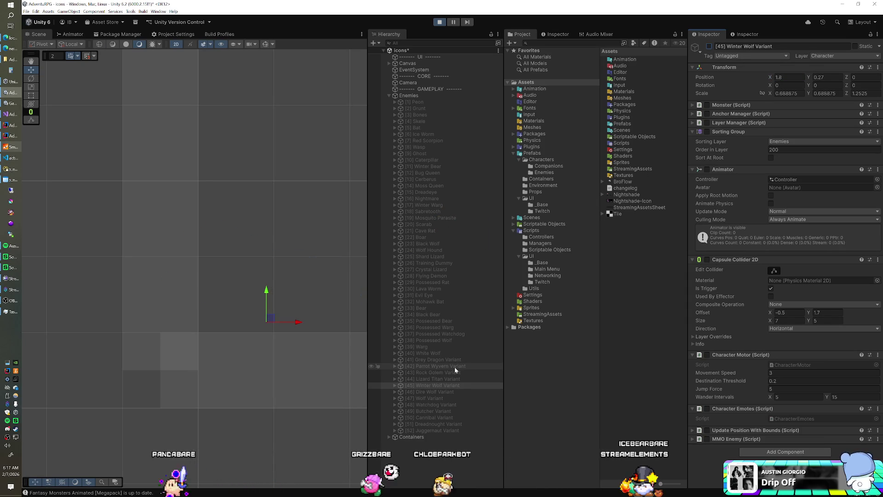
left_click(443, 339)
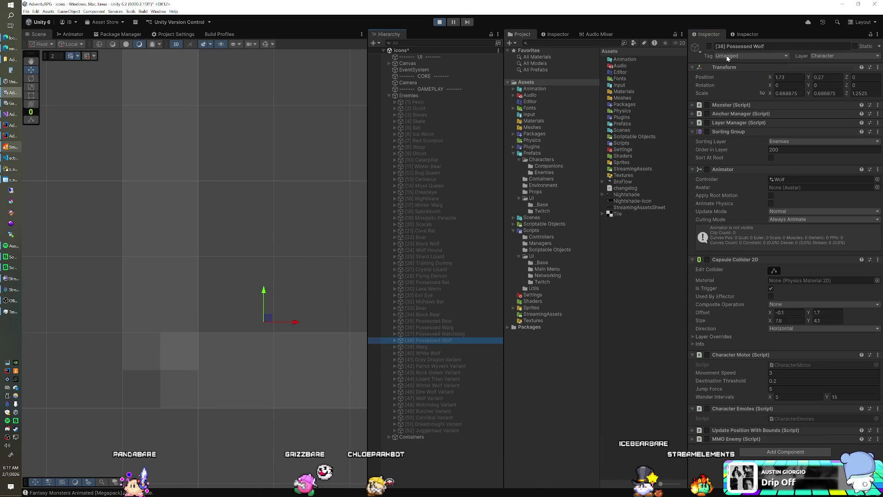
left_click(709, 46)
left_click(709, 47)
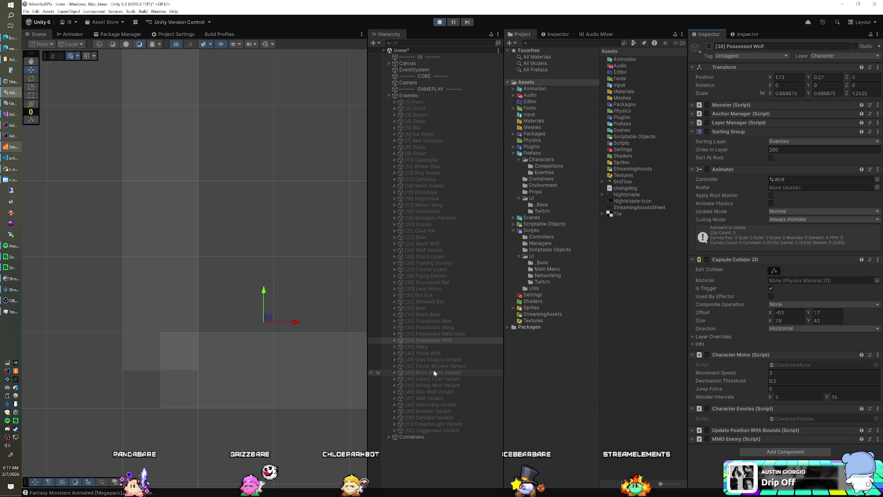
left_click(432, 386)
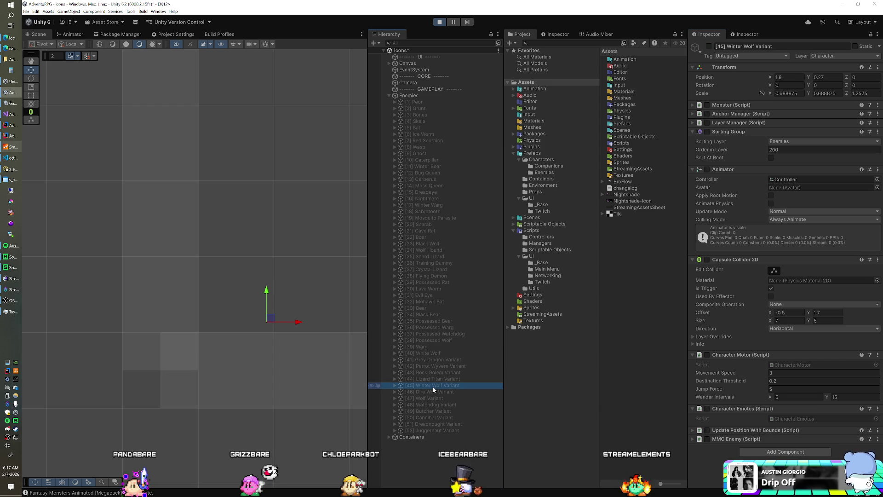
left_click(709, 46)
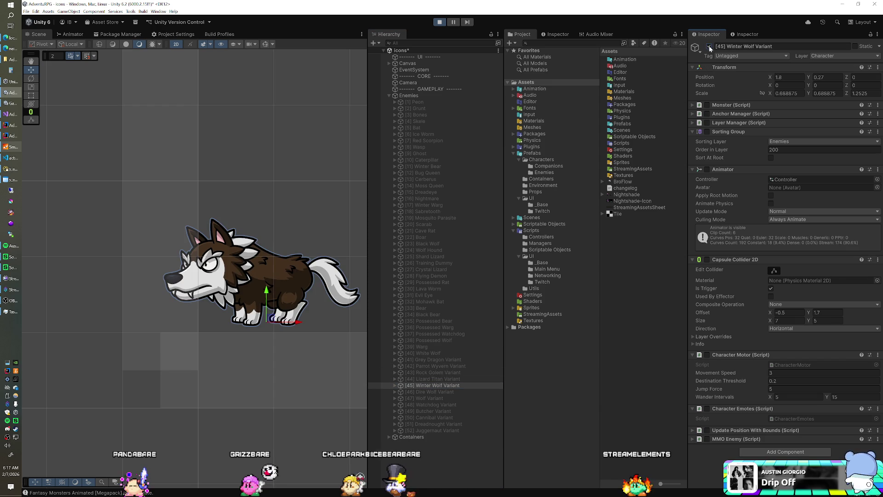
right_click(723, 67)
mouse_move(755, 113)
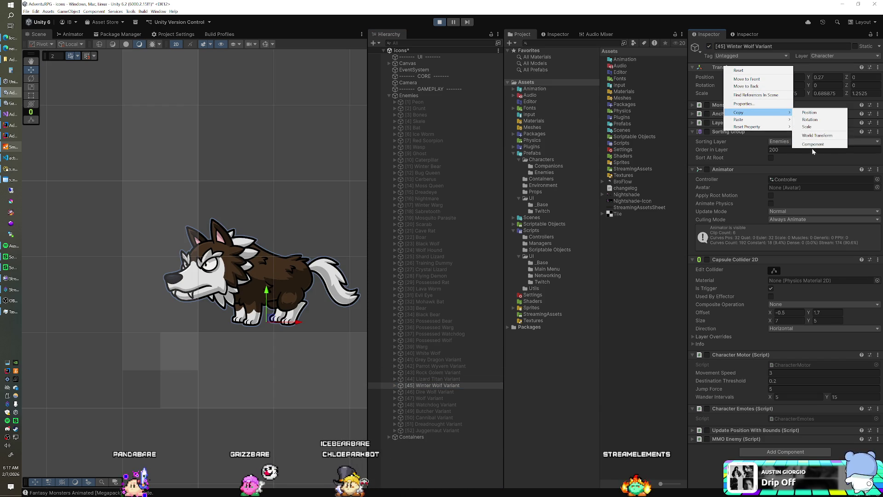
left_click(813, 145)
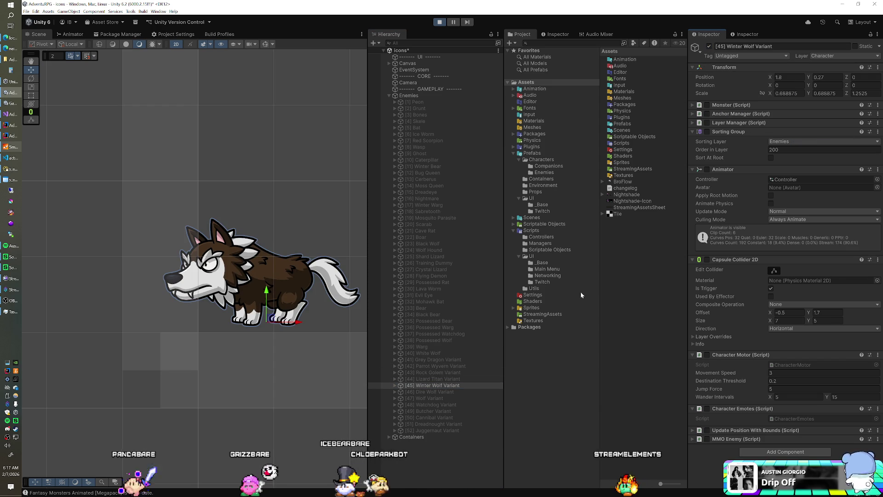
Compare the Dire Wolf and Wolf Variants by toggling each visible, then stop play mode
key("alt+shift+a")
left_click(445, 390)
left_click(710, 46)
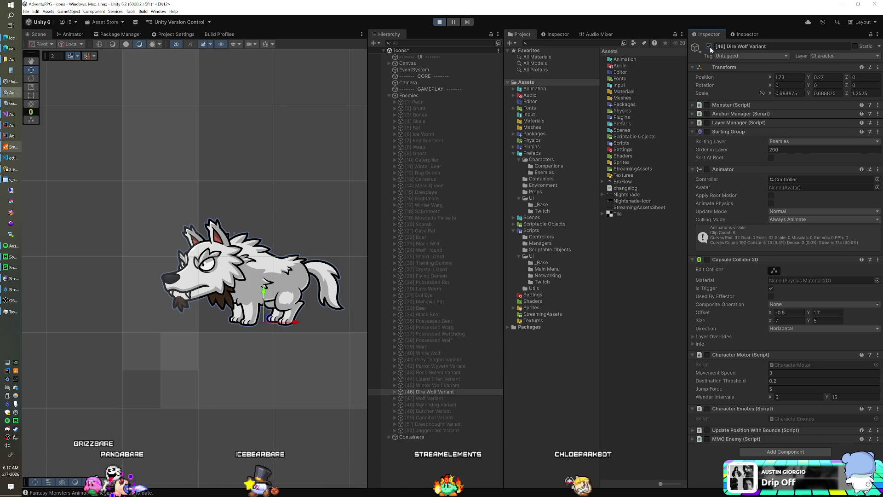
left_click(710, 46)
left_click(484, 399)
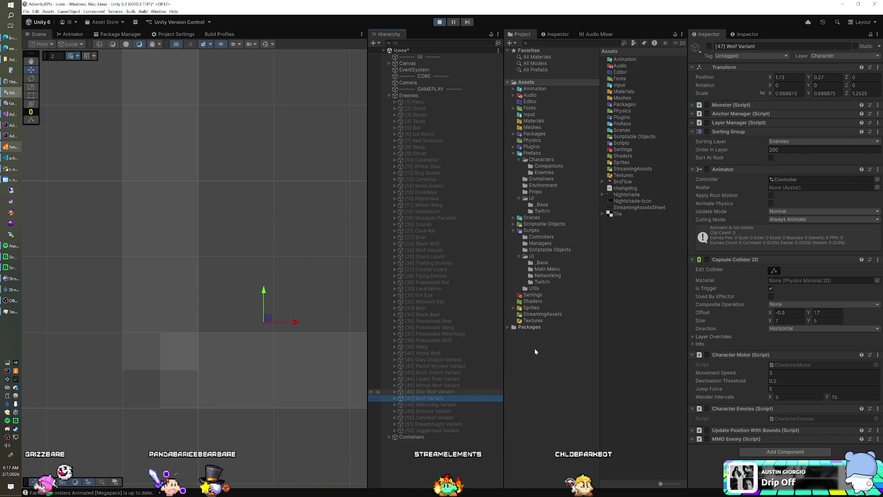
left_click(710, 46)
left_click(710, 46)
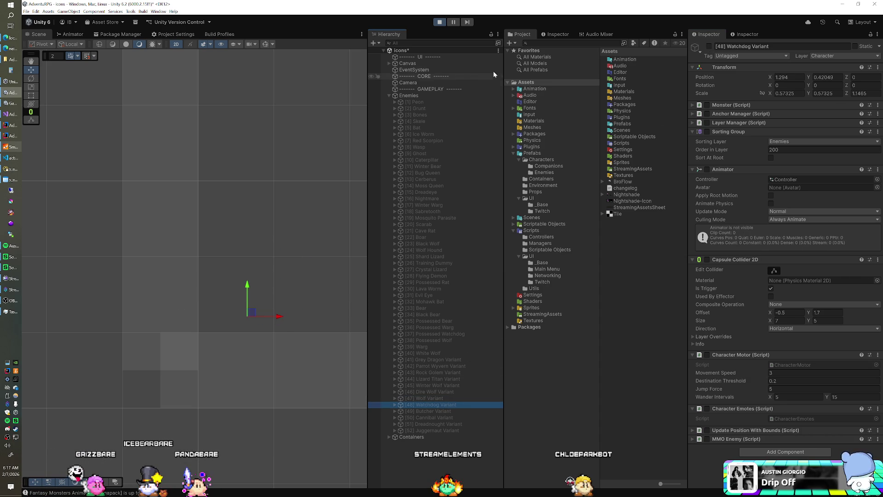
left_click(439, 22)
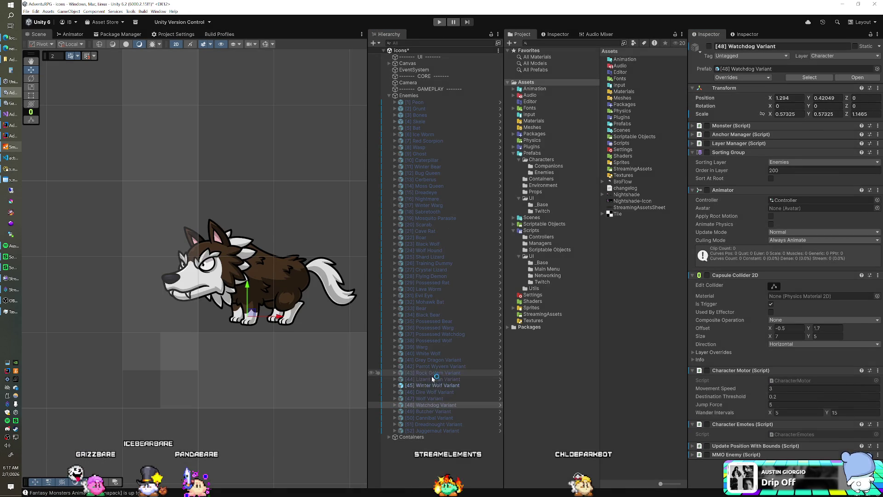
Paste the copied transform onto the Winter Wolf and Dire Wolf Variants and replay
left_click(430, 387)
left_click(431, 392, "ctrl")
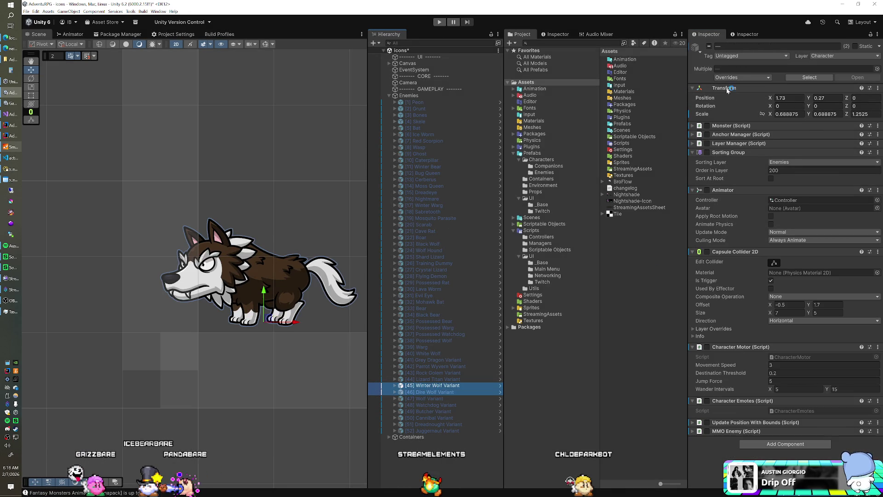
right_click(727, 87)
mouse_move(759, 140)
left_click(814, 179)
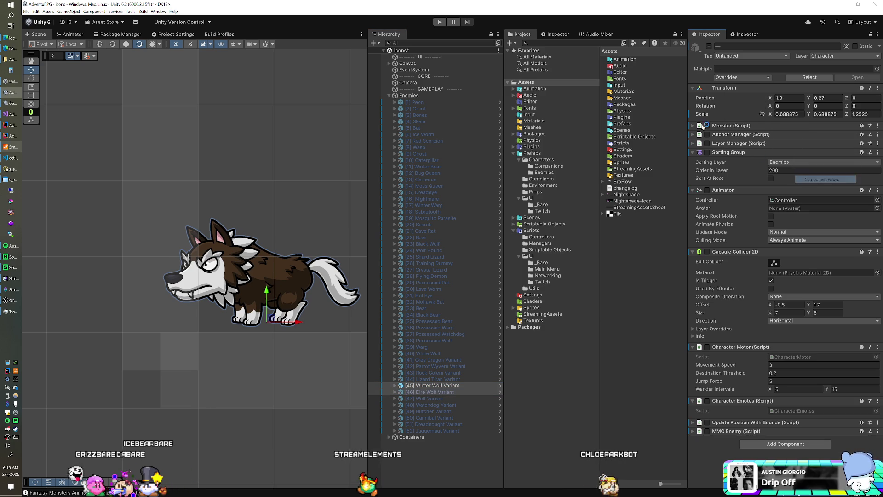
left_click(438, 23)
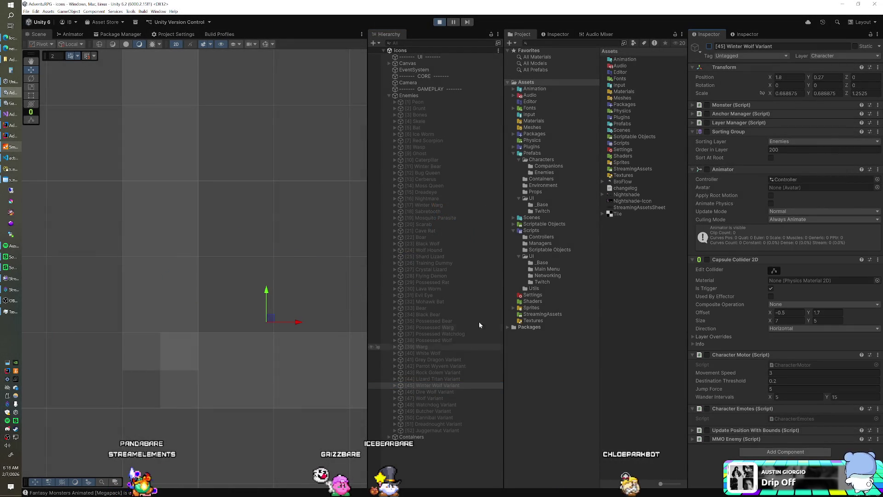
left_click(439, 391)
Preview the Dire Wolf, Wolf and Watchdog Variants one at a time in the scene
left_click(710, 46)
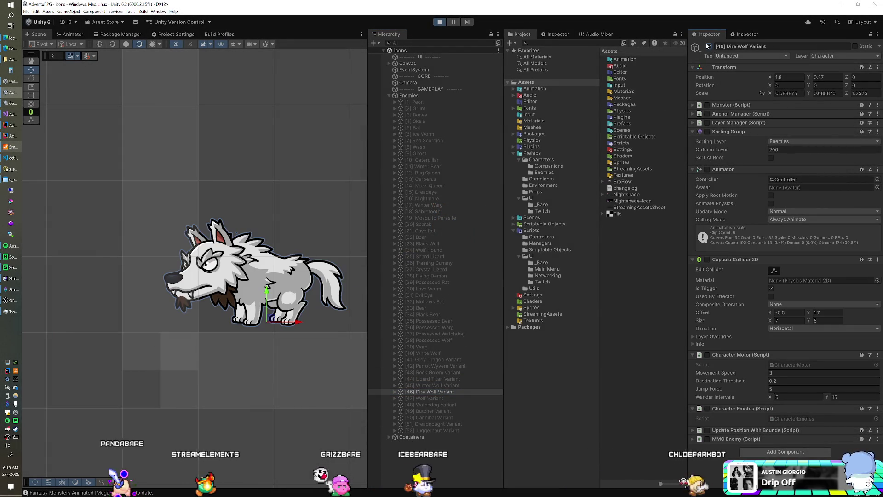
left_click(709, 46)
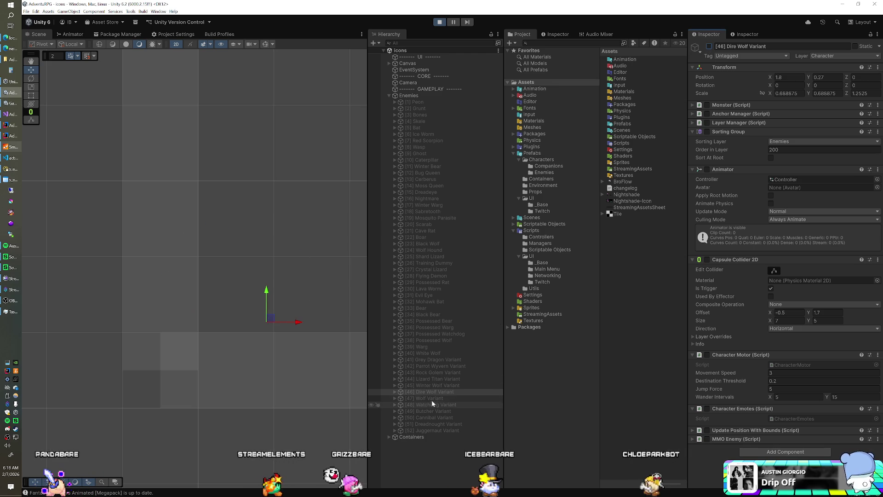
left_click(709, 46)
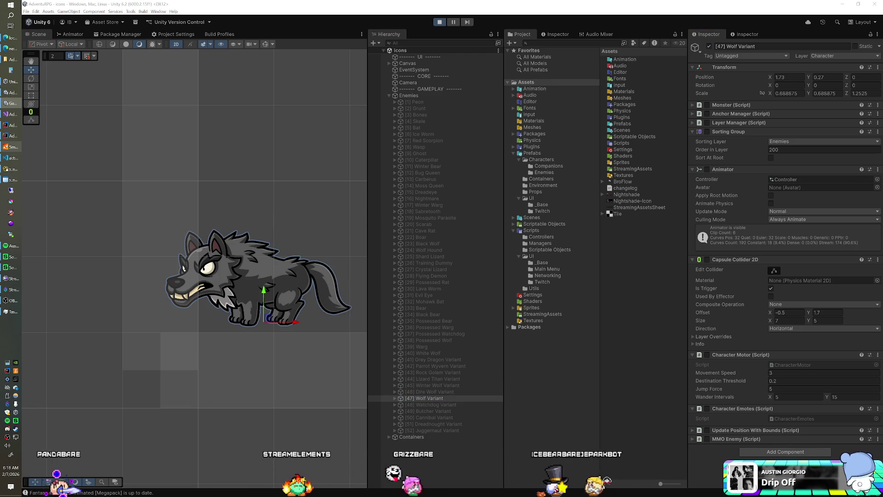
left_click(709, 46)
left_click(438, 405)
left_click(709, 47)
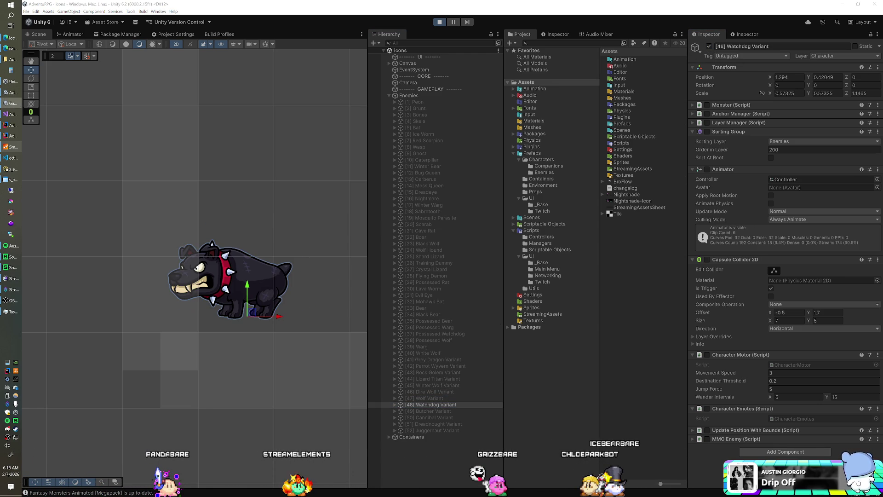
left_click(709, 46)
Preview the Butcher, Cannibal and Dreadnought Variants one at a time in the scene
left_click(447, 413)
left_click(709, 47)
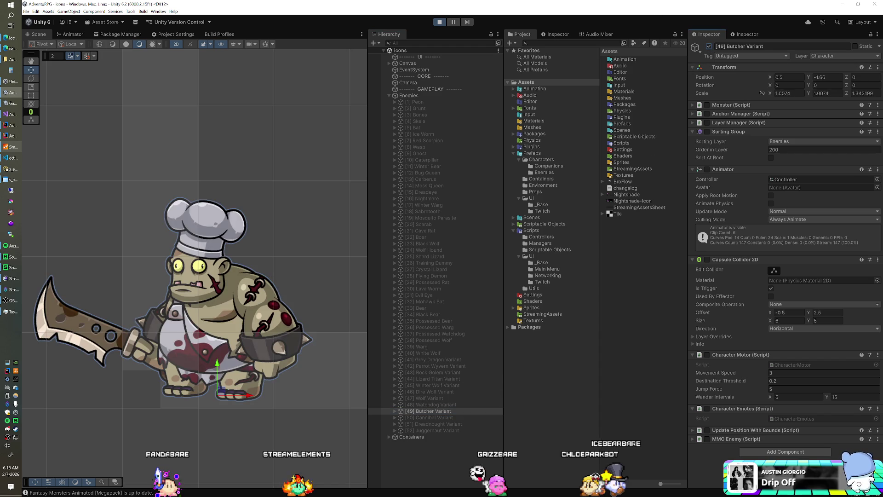
left_click(709, 47)
left_click(443, 417)
left_click(709, 46)
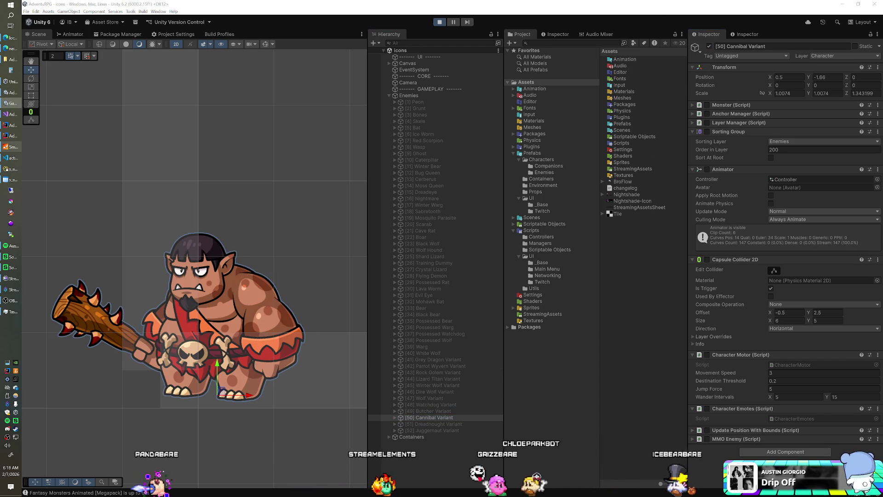
left_click(709, 46)
left_click(470, 423)
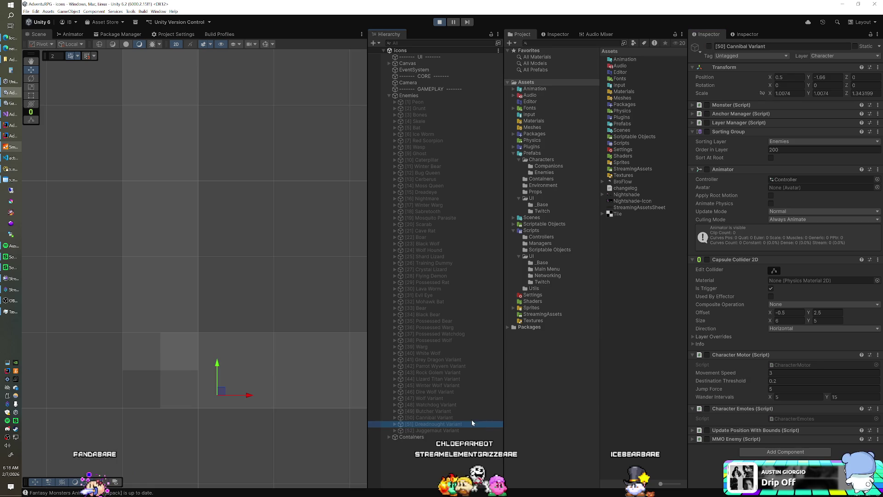
left_click(708, 47)
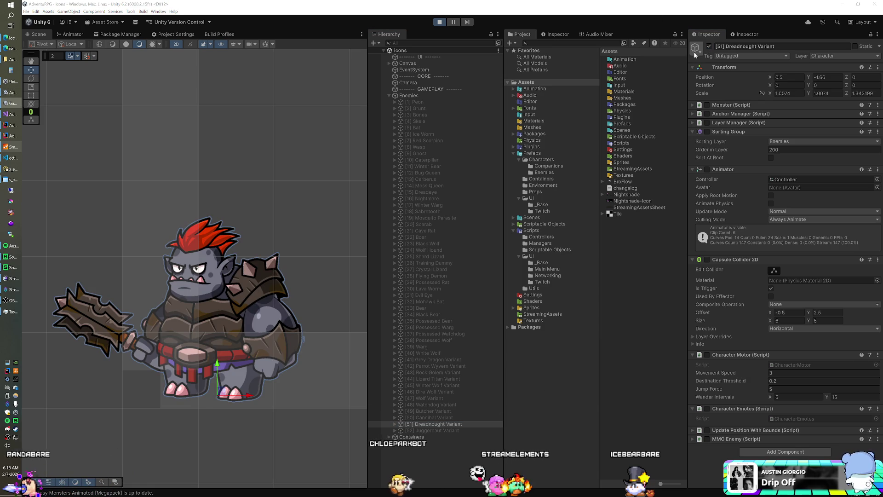
left_click(708, 47)
Show and hide the Juggernaut Variant, then stop the running game
left_click(432, 430)
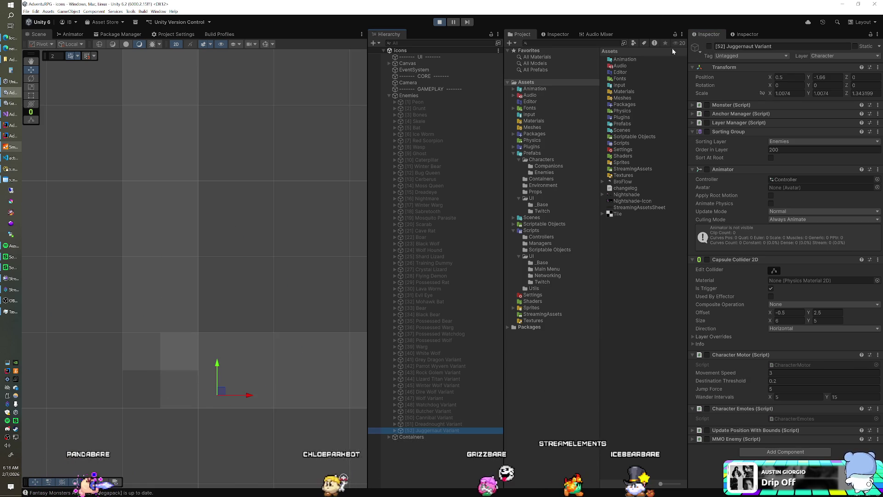
left_click(708, 46)
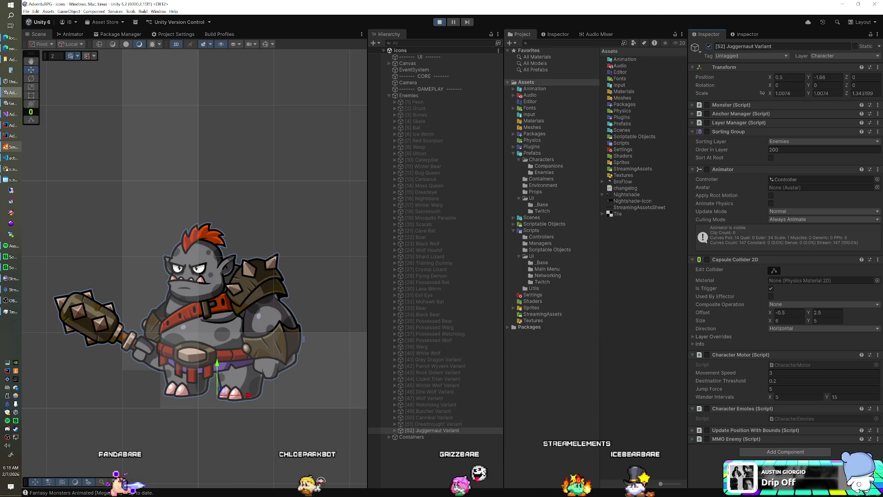
left_click(709, 47)
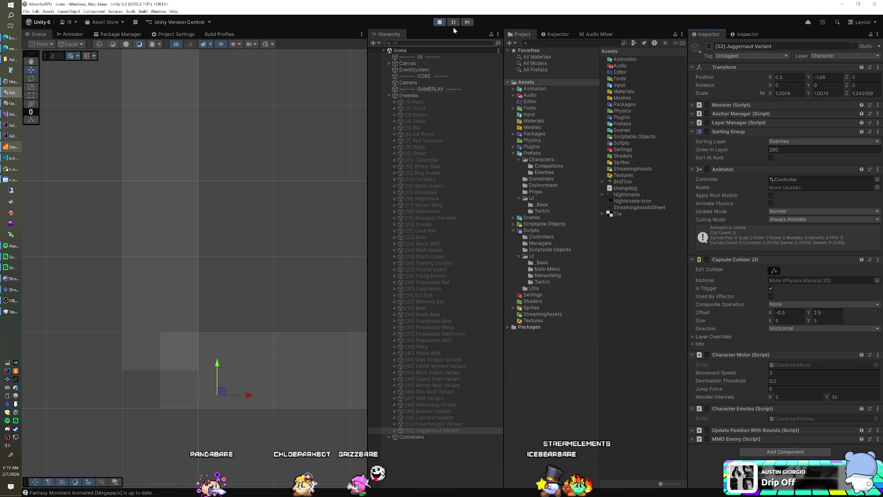
left_click(440, 22)
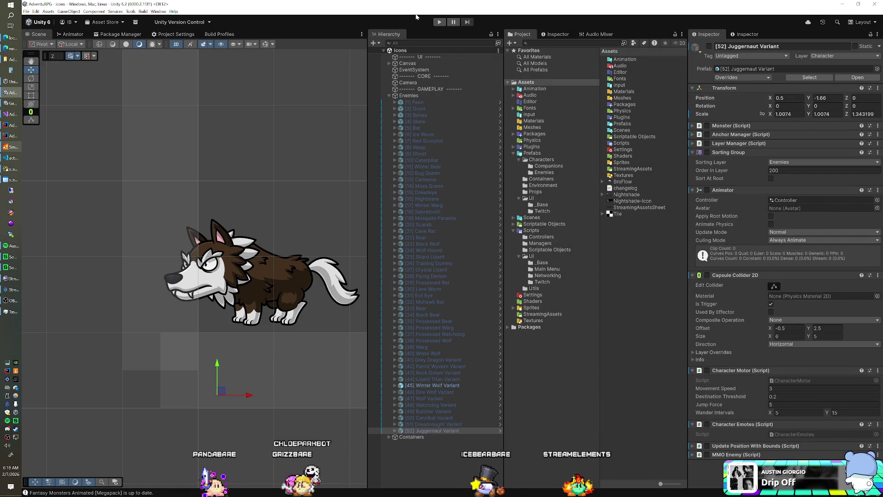
Open the 4.game scene and review the Game object's full list of 53 Enemy Prefabs
left_click(532, 218)
left_click(622, 66)
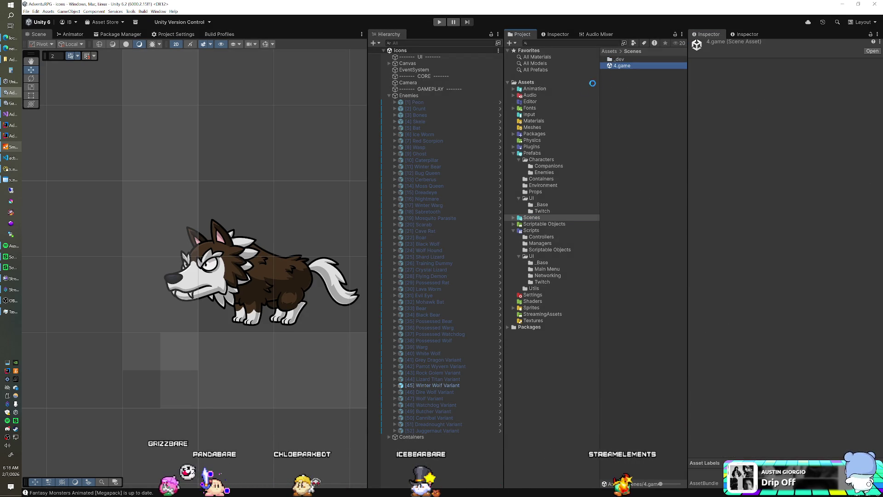
left_click(423, 115)
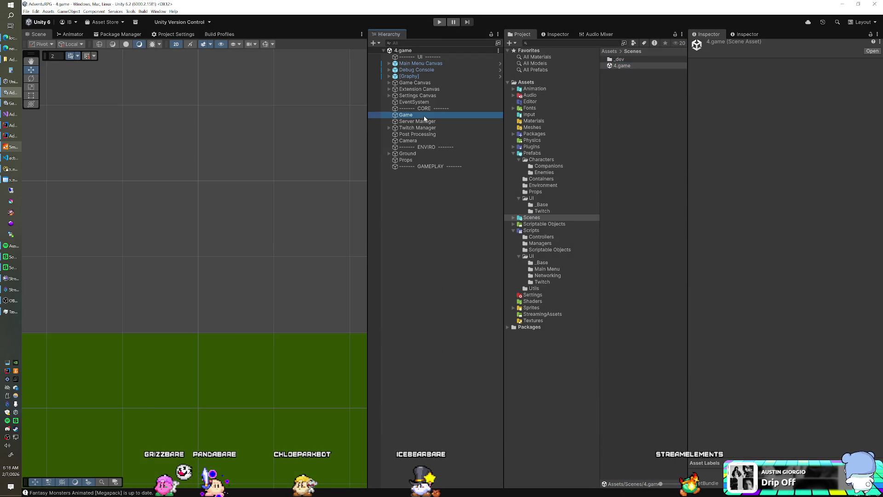
left_click(866, 182)
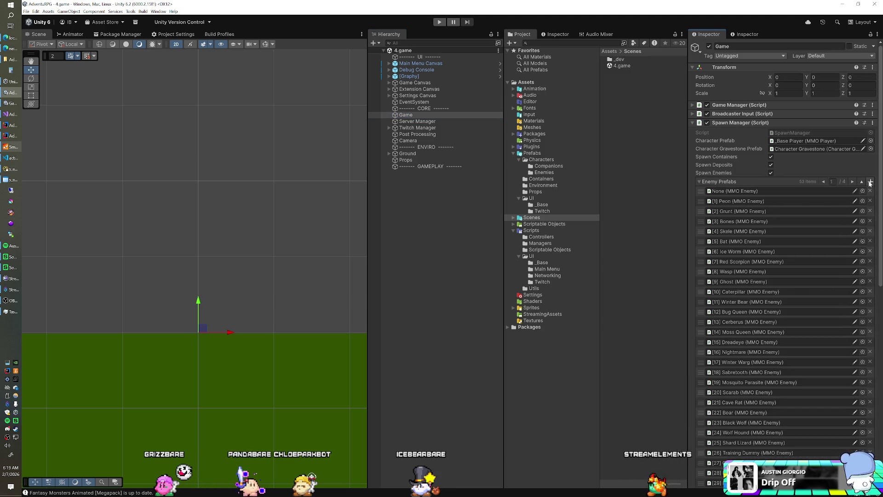
scroll(762, 297, "down", 10)
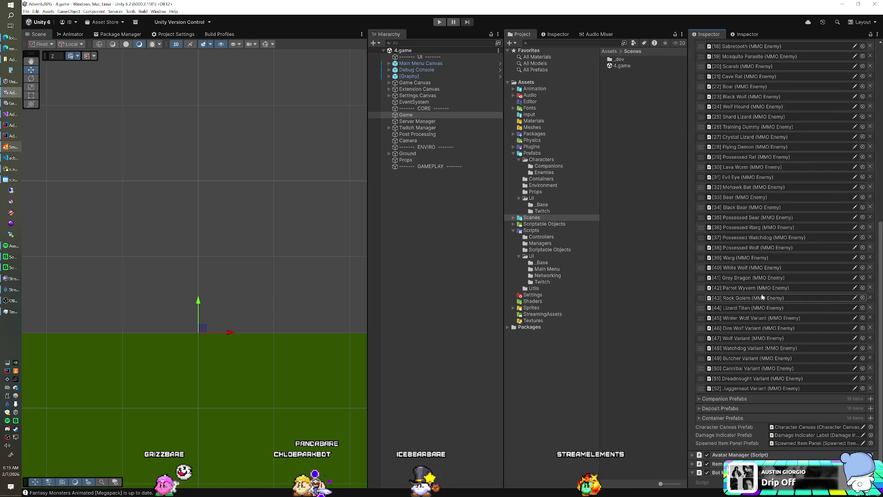
scroll(763, 297, "up", 3)
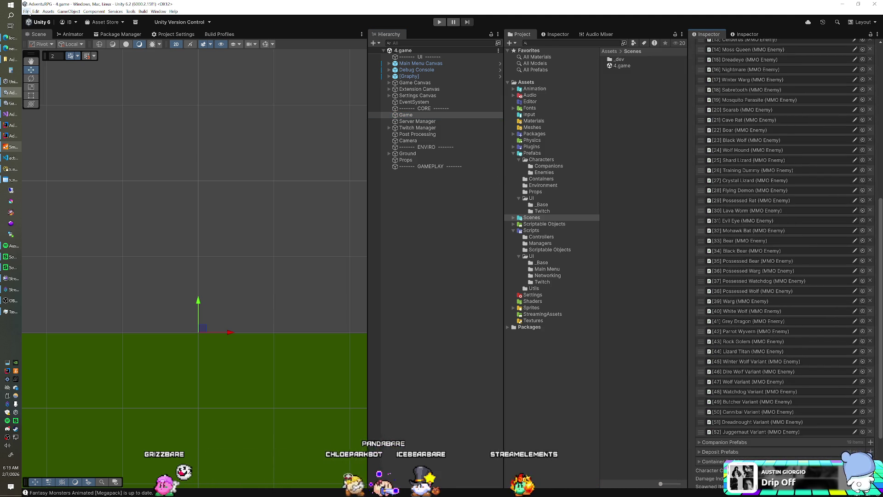
Save the 4.game scene from the File menu
left_click(28, 11)
left_click(46, 42)
left_click(26, 12)
left_click(42, 79)
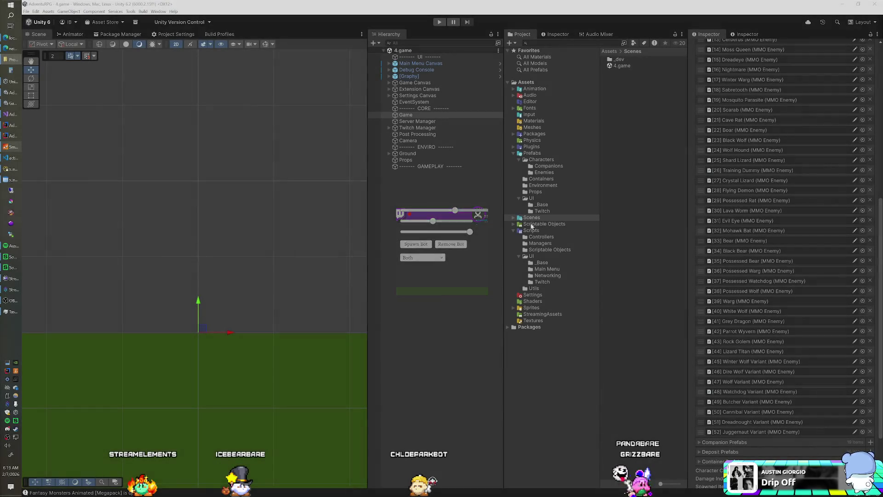
Go back to the Scenes folder and reveal its _dev subfolder
left_click(533, 218)
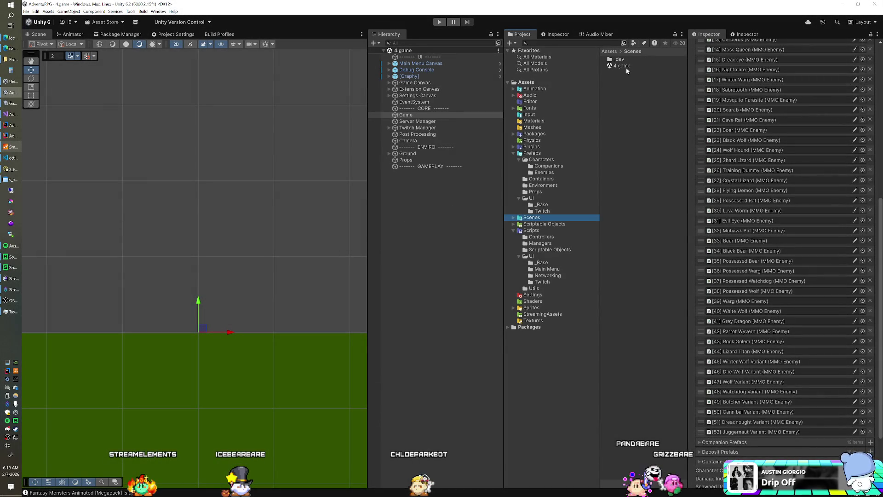
left_click(625, 65)
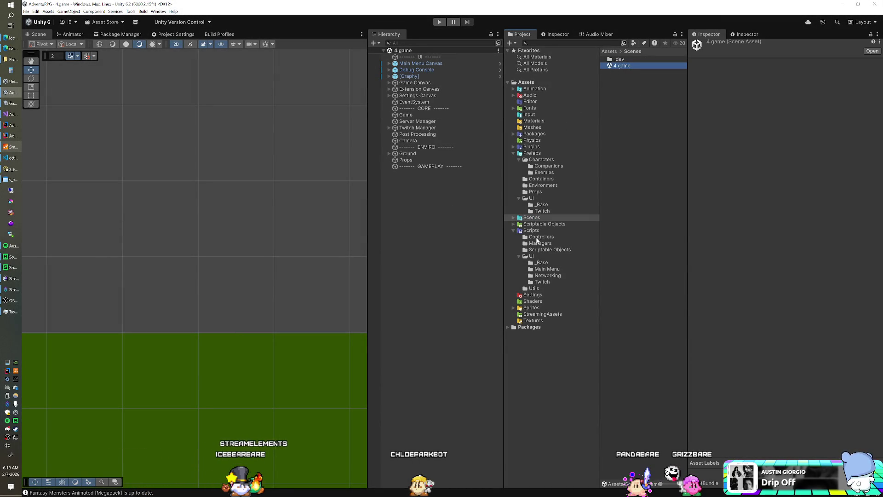
left_click(514, 218)
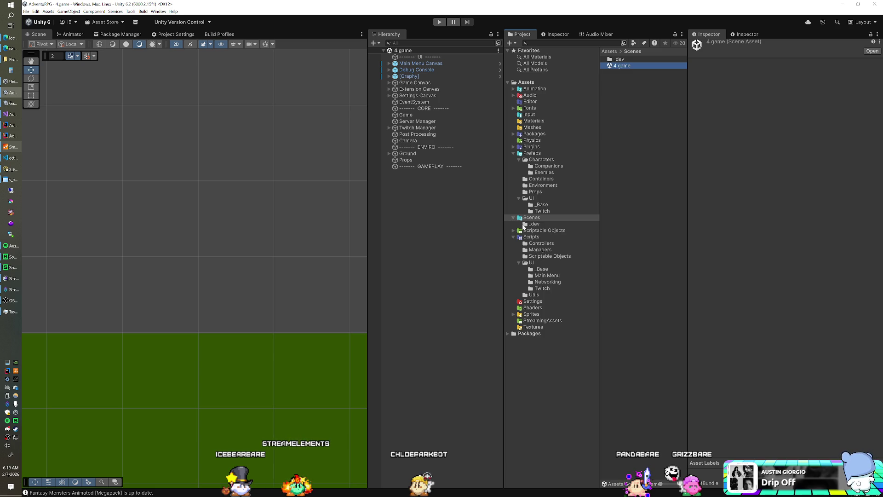
Open the icons scene from Scenes/_dev and bring up the GenerateIcon script referenced on its Canvas
left_click(534, 224)
double_click(634, 72)
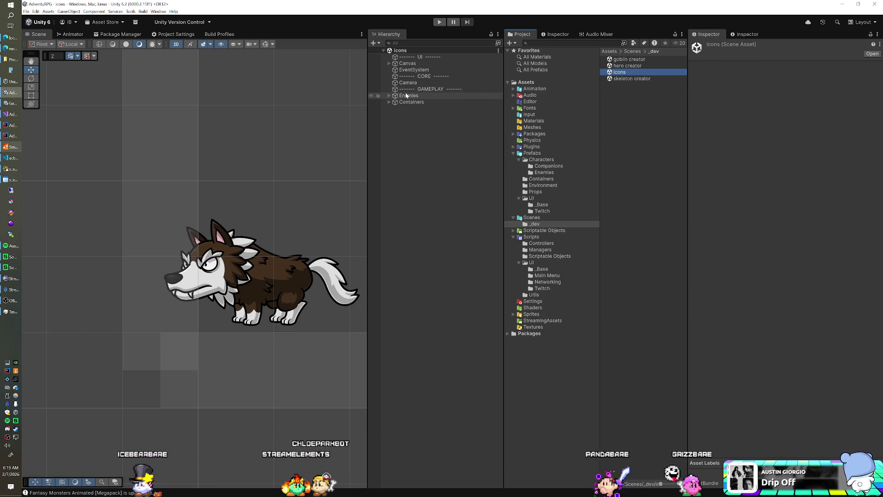
left_click(450, 83)
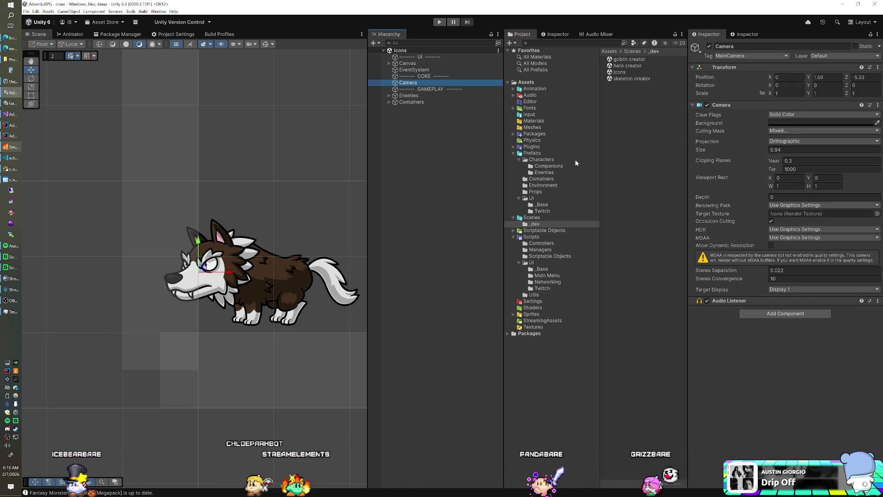
left_click(421, 64)
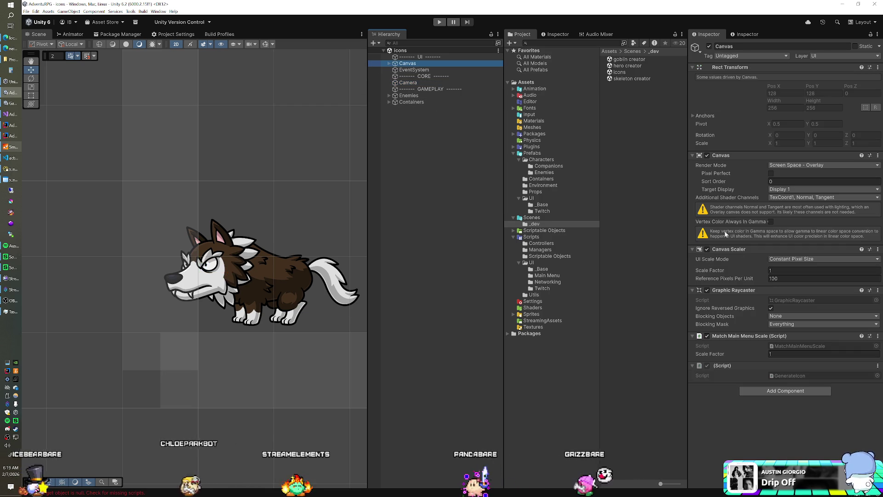
left_click(782, 375)
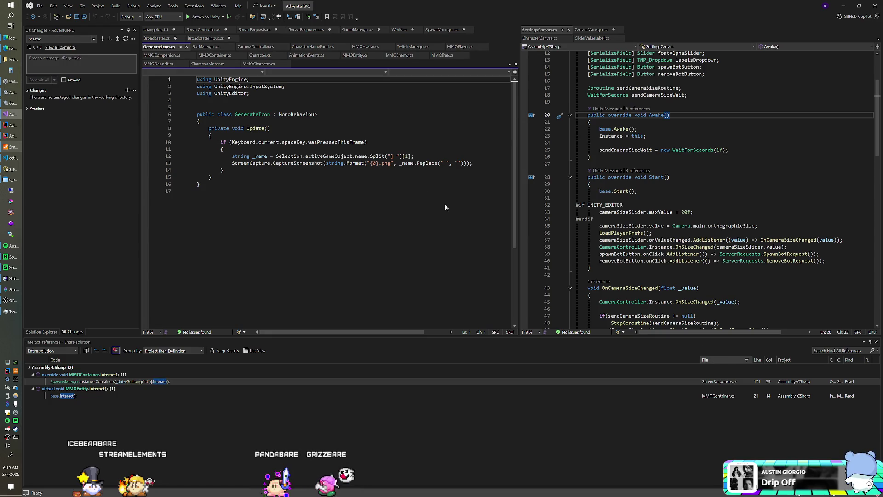
Review the GenerateIcon code, then remove the missing script component from the icons scene's Canvas
left_click(270, 140)
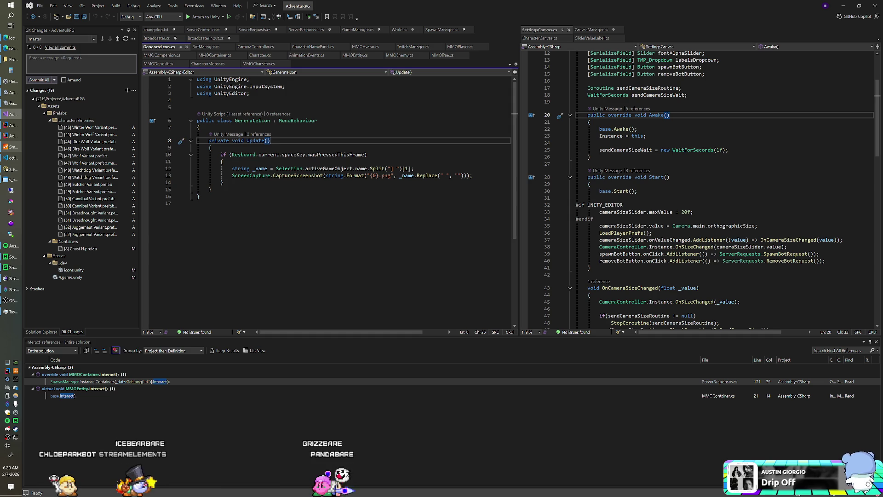
key("alt+Tab")
right_click(726, 366)
left_click(746, 392)
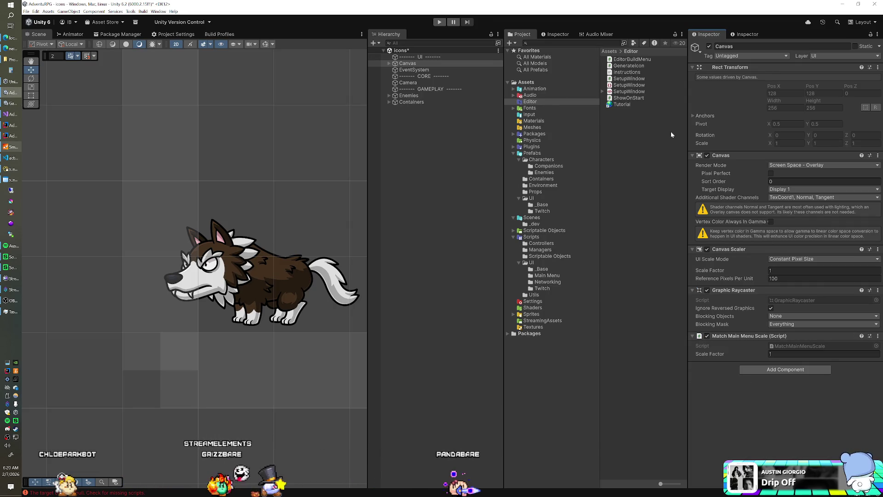
Try adding GenerateIcon to the Canvas, dismiss the editor-script refusal, and open the script in Visual Studio
left_click_drag(719, 372, 719, 374)
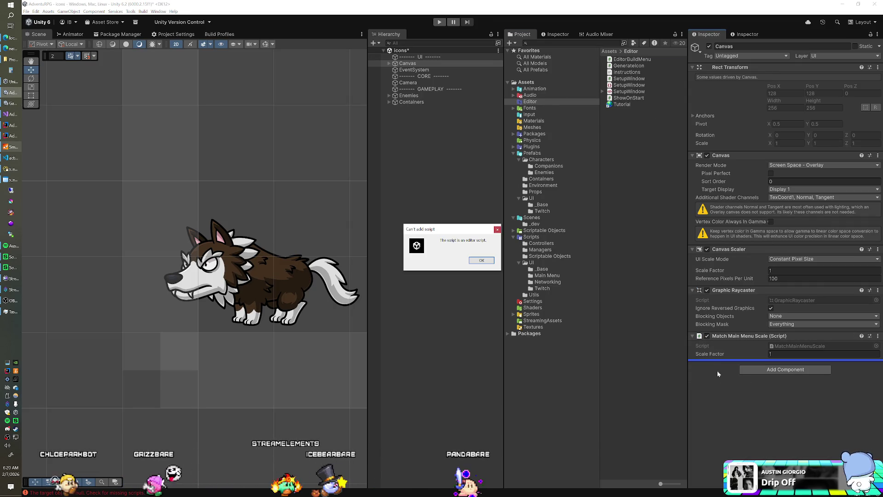
left_click(492, 262)
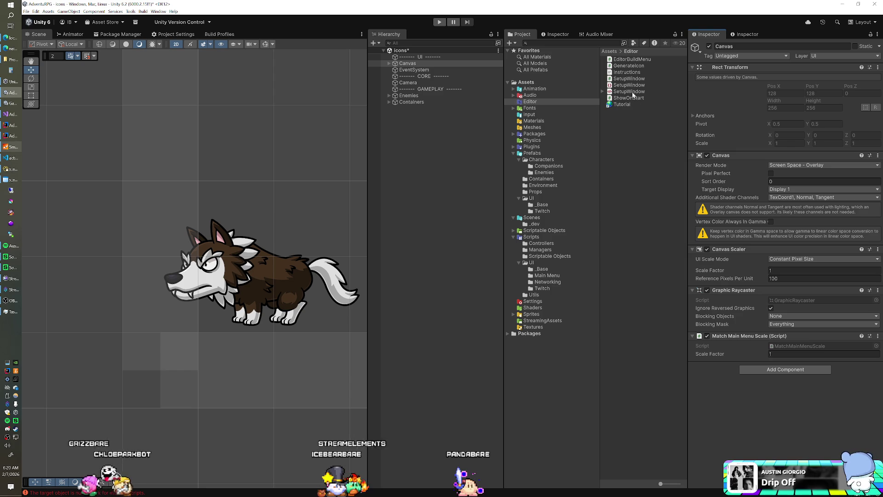
double_click(631, 66)
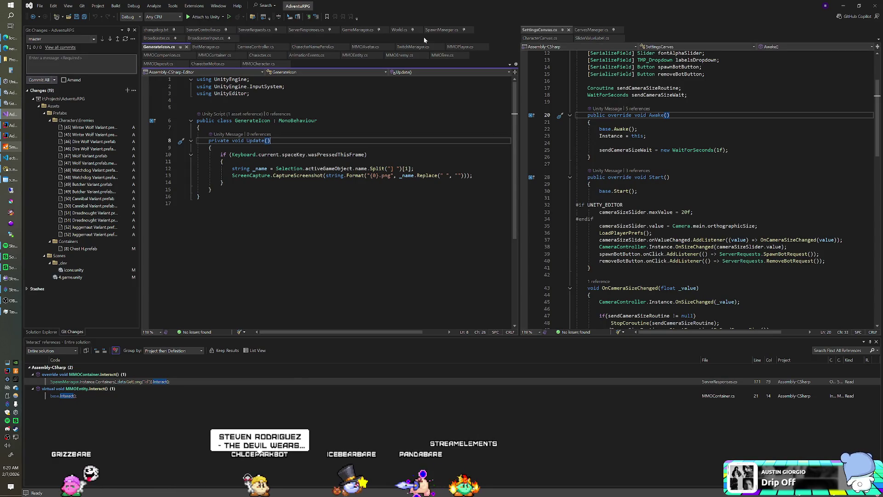
Play the icons scene to render the wolf head icon, then delete 'using UnityEditor;' from GenerateIcon.cs
key("alt+Tab")
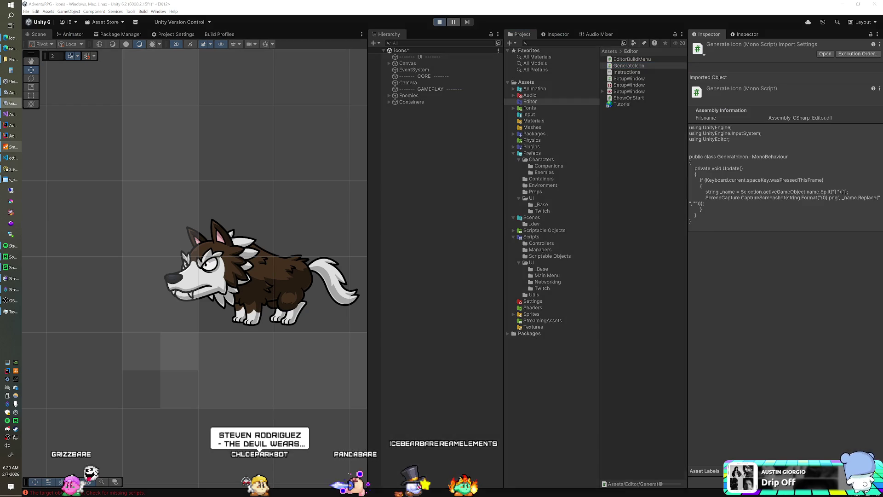
key("ctrl+p")
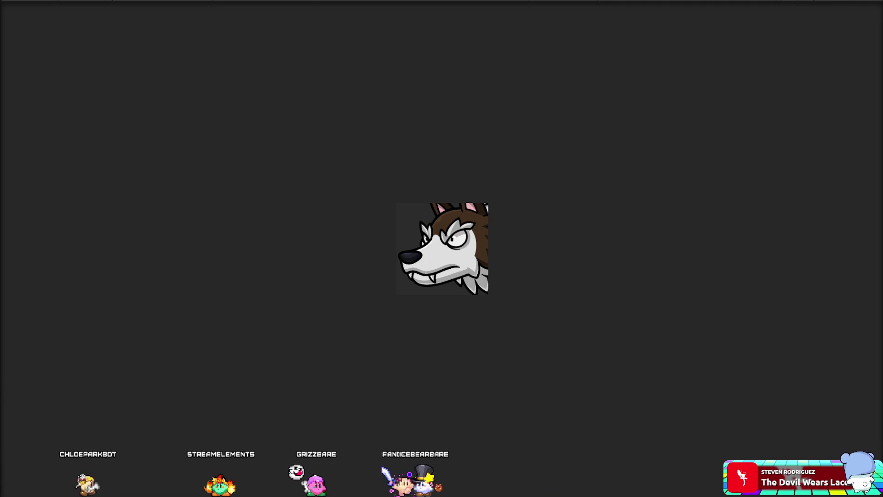
key("BackSpace")
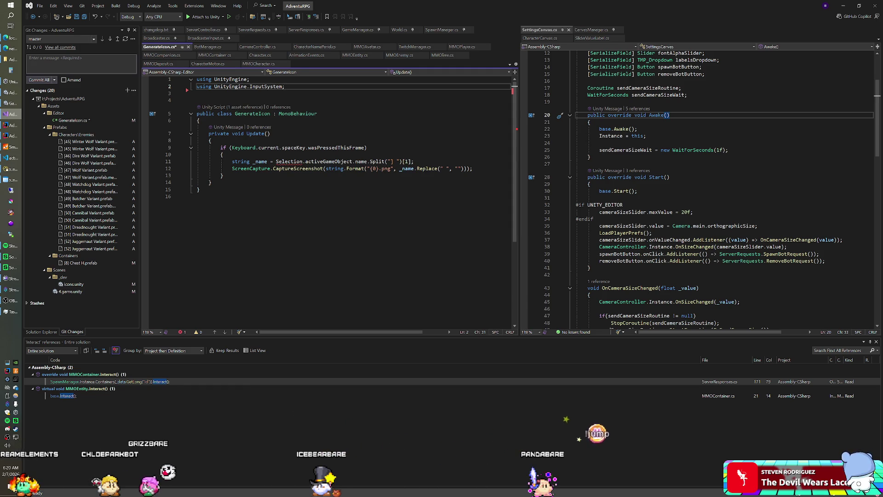
Restore the UnityEditor line and move GenerateIcon.cs from Assets/Editor into Scripts/Utils
key("ctrl+z")
key("alt+Tab")
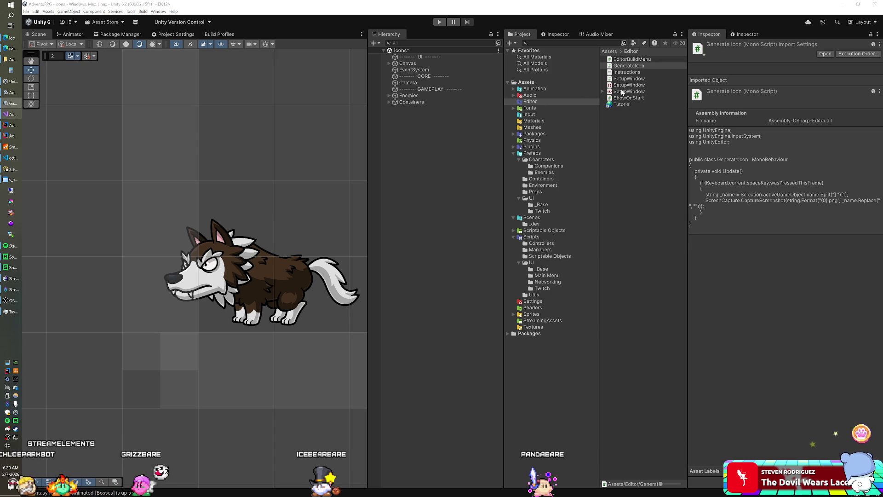
left_click(612, 60)
left_click(615, 65)
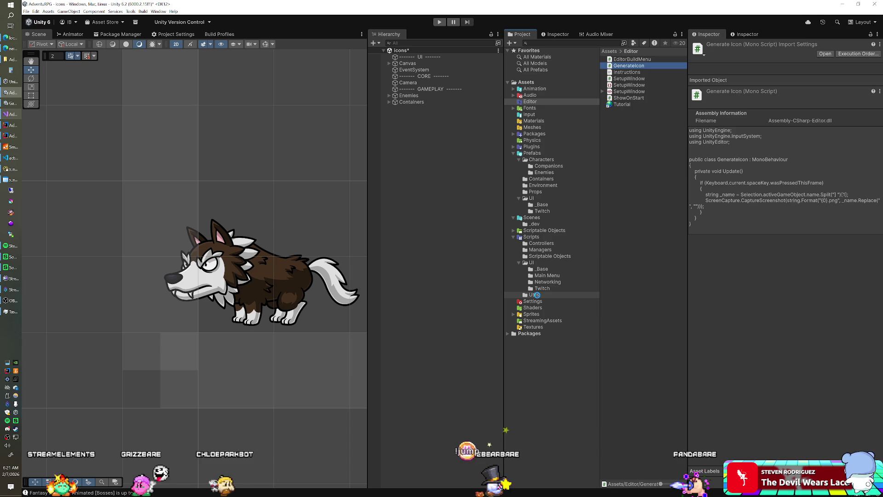
left_click_drag(538, 298, 536, 296)
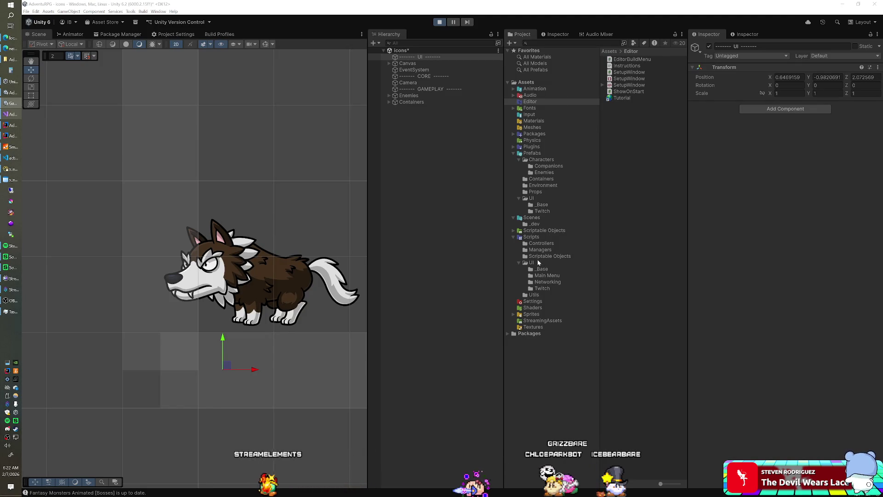
left_click(536, 294)
View GenerateIcon.cs in Visual Studio from its new Scripts/Utils location, then return to Unity
double_click(629, 65)
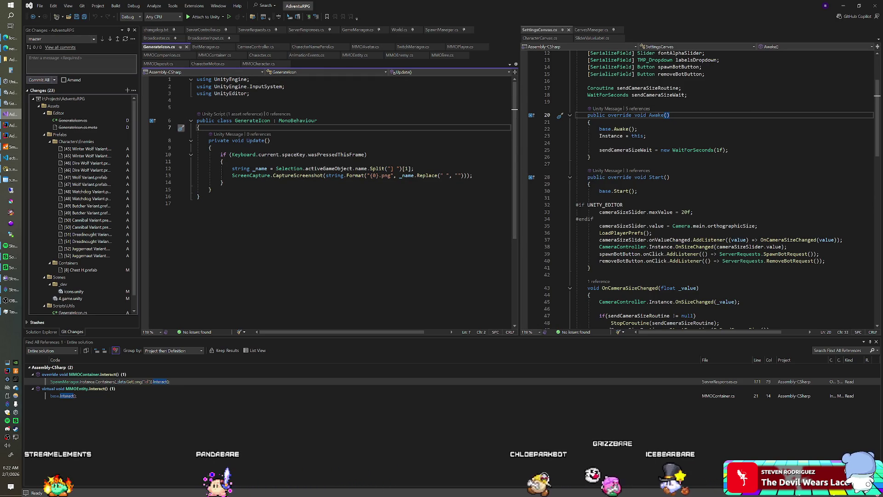
key("alt+Tab")
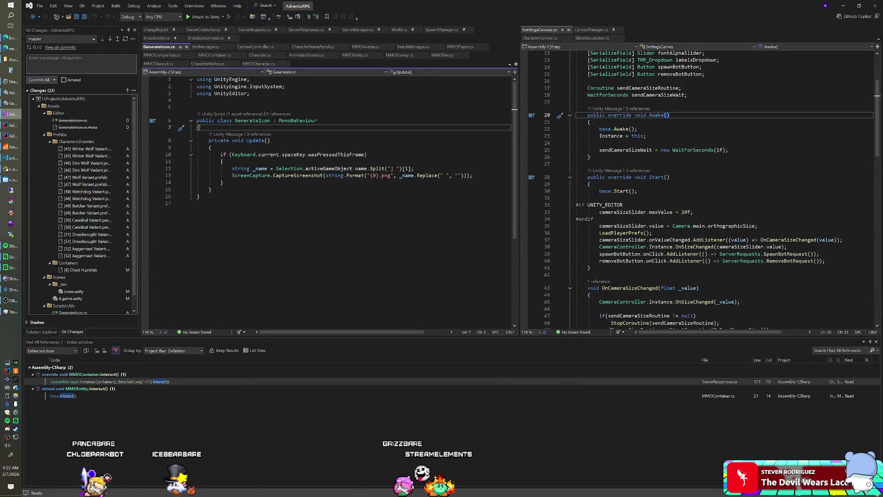
key("alt+Tab")
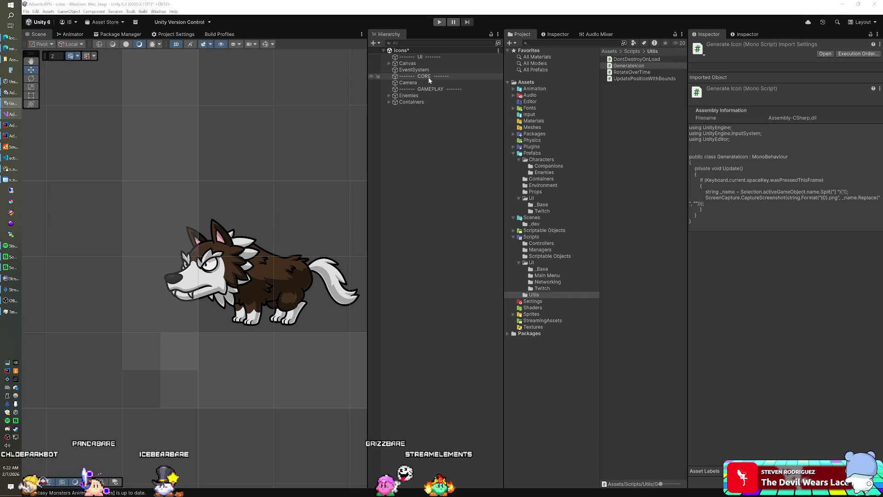
Add GenerateIcon to the Canvas and select [45] Winter Wolf Variant in the Enemies list
left_click(418, 63)
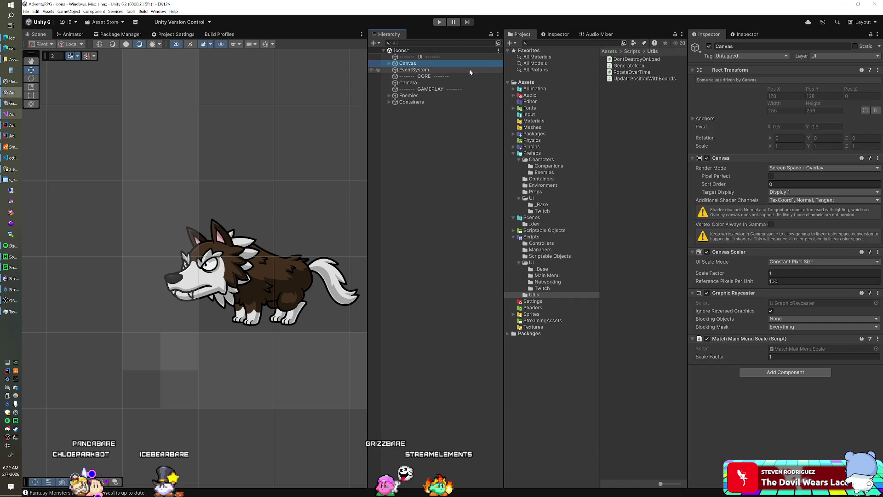
left_click_drag(719, 277, 714, 374)
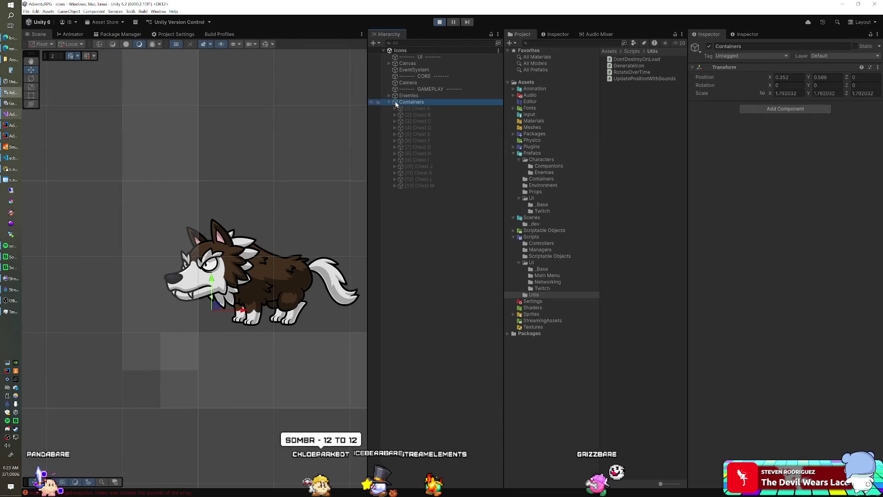
left_click(388, 95)
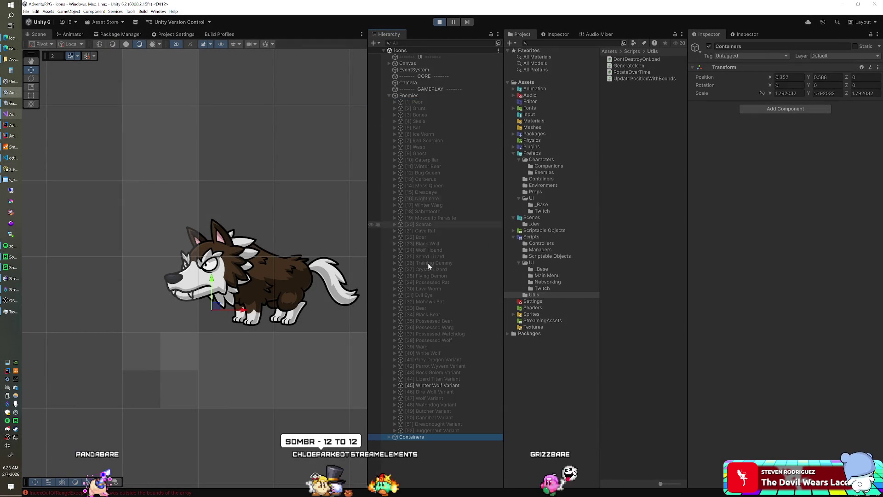
left_click(427, 384)
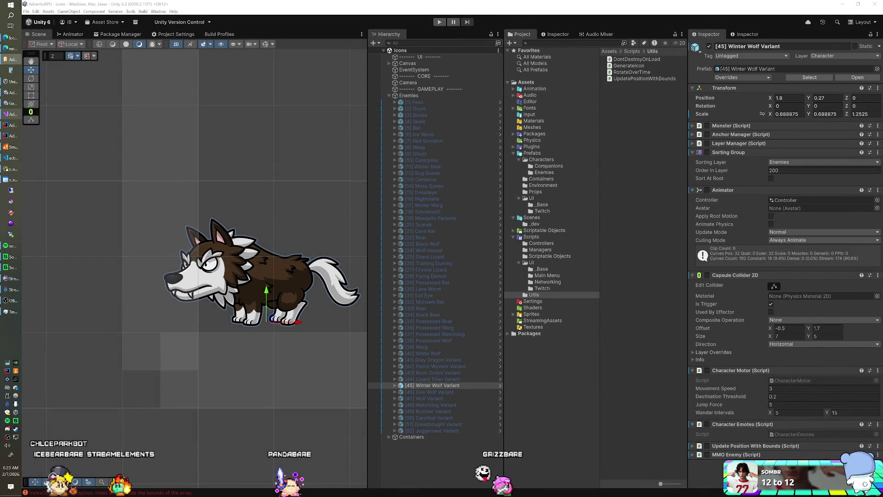
Remove ' Variant' from the scene objects [45] Winter Wolf, Dire Wolf, Wolf and Watchdog
left_click(434, 387)
key("F2")
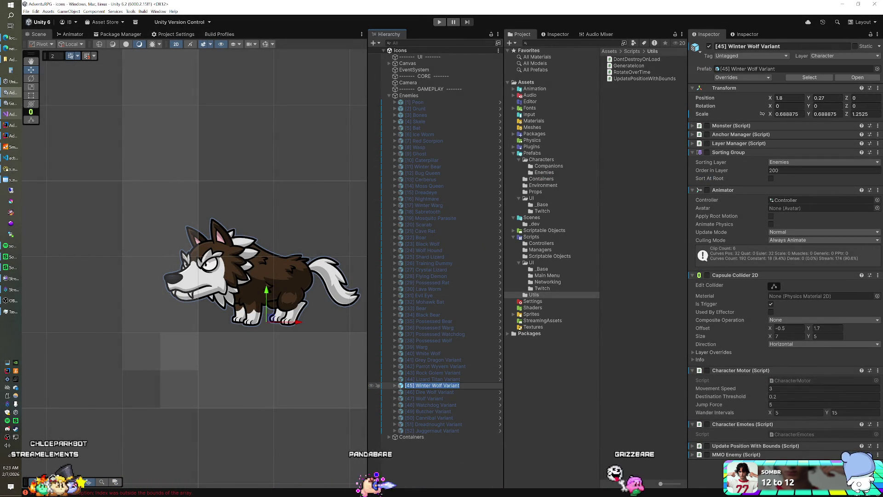
key("BackSpace")
key("BackSpace")
key("BackSpace")
key("Return")
key("Down")
key("F2")
key("BackSpace")
key("BackSpace")
key("BackSpace")
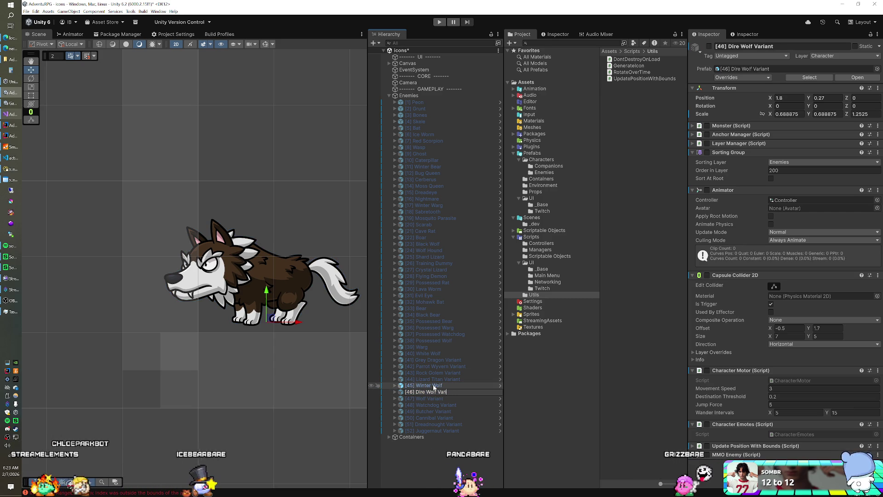
key("Return")
key("Down")
key("F2")
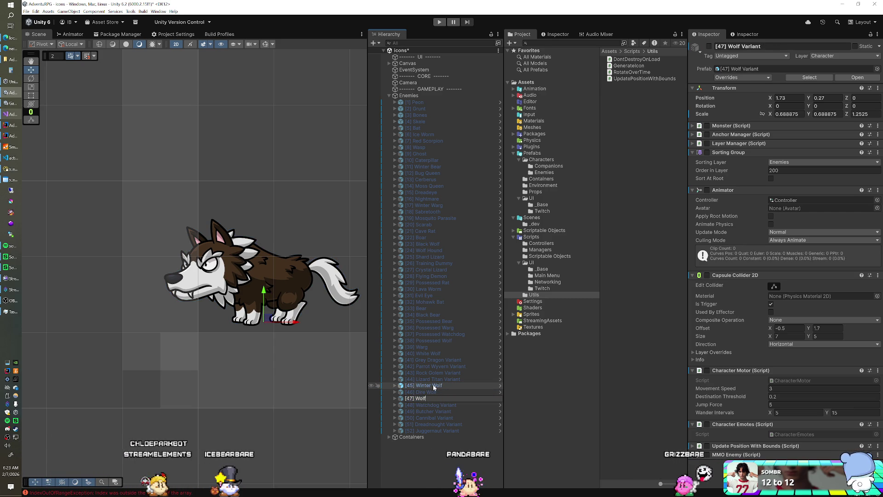
key("Down")
key("F2")
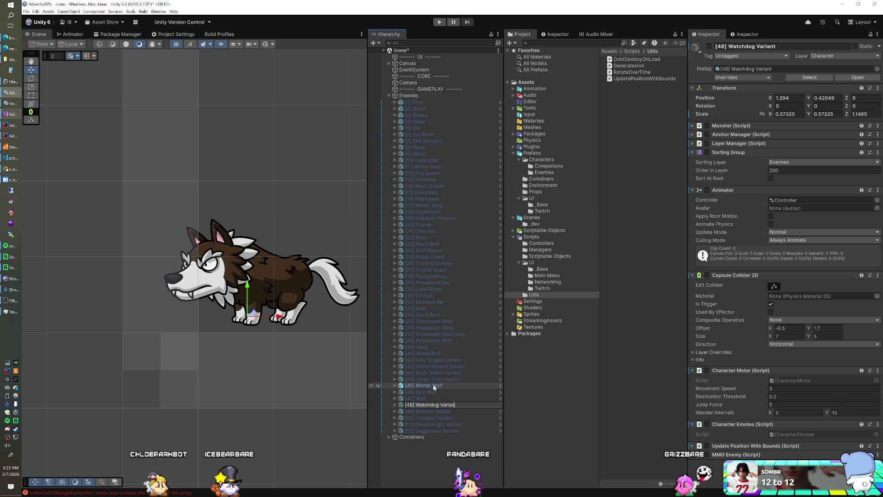
key("Return")
key("Down")
Strip ' Variant' from the Butcher, Cannibal, Dreadnought and Juggernaut objects, then show Prefabs/Characters/Enemies
key("F2")
key("BackSpace")
key("BackSpace")
key("BackSpace")
key("BackSpace")
key("BackSpace")
key("BackSpace")
key("Return")
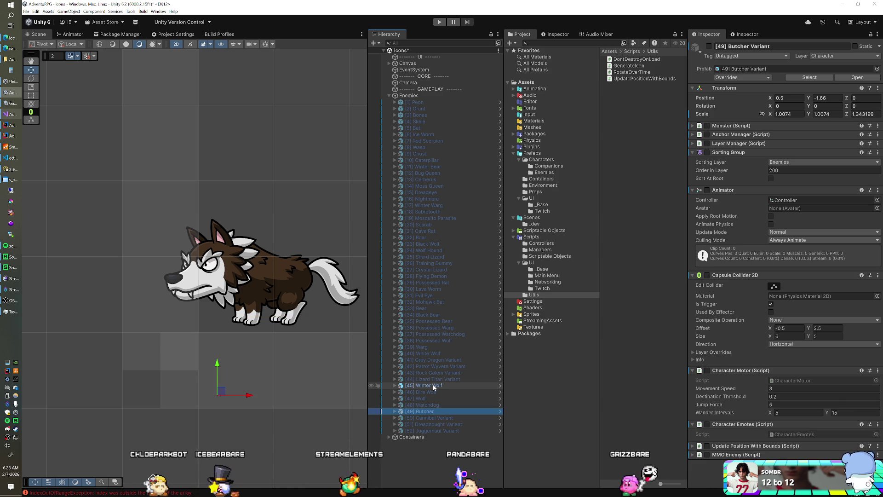
key("Down")
key("F2")
key("BackSpace")
key("BackSpace")
key("BackSpace")
key("Return")
key("Down")
key("F2")
key("BackSpace")
key("BackSpace")
key("BackSpace")
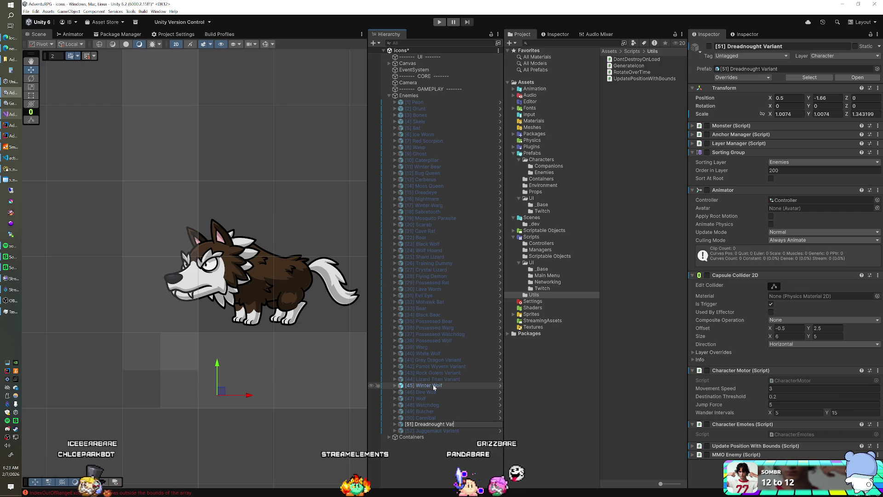
key("Return")
key("Down")
key("F2")
key("BackSpace")
key("BackSpace")
key("BackSpace")
key("BackSpace")
key("Return")
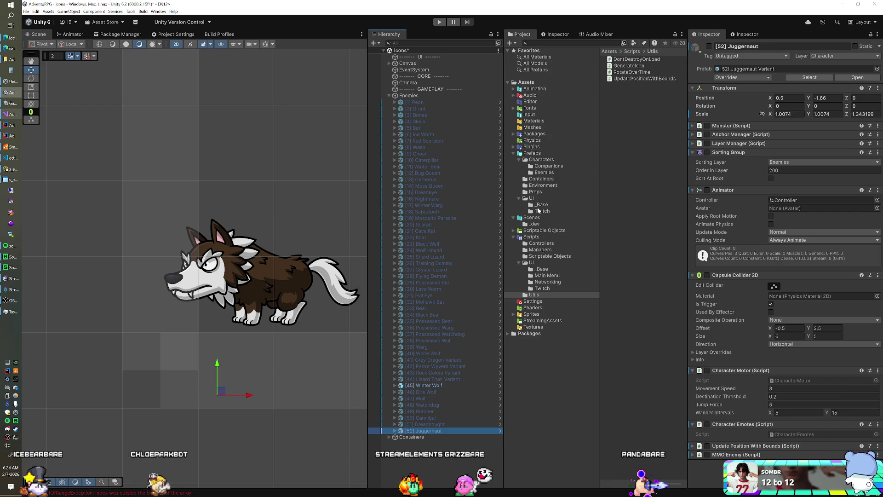
left_click(542, 173)
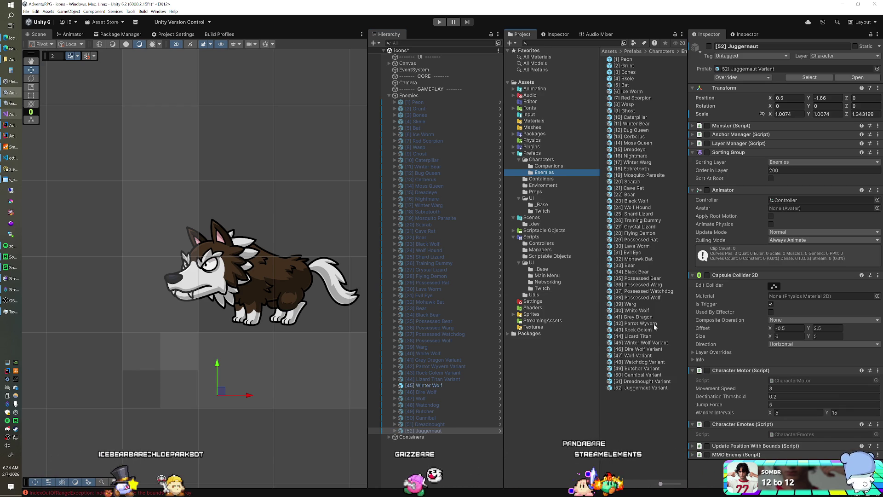
Drop ' Variant' from the Winter Wolf, Dire Wolf, Wolf and Watchdog prefab assets
left_click(641, 342)
left_click(641, 342)
key("BackSpace")
key("BackSpace")
key("BackSpace")
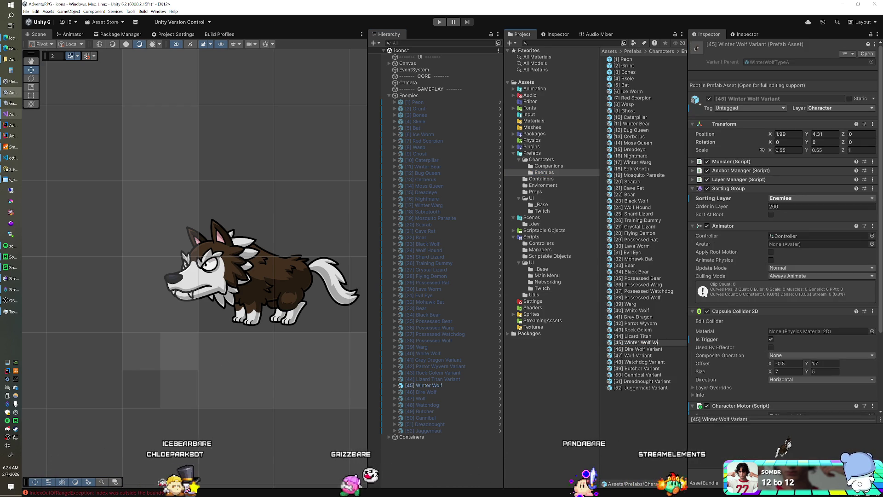
key("Return")
key("Down")
key("F2")
key("Return")
key("Down")
key("F2")
key("BackSpace")
key("BackSpace")
key("BackSpace")
key("Return")
key("Down")
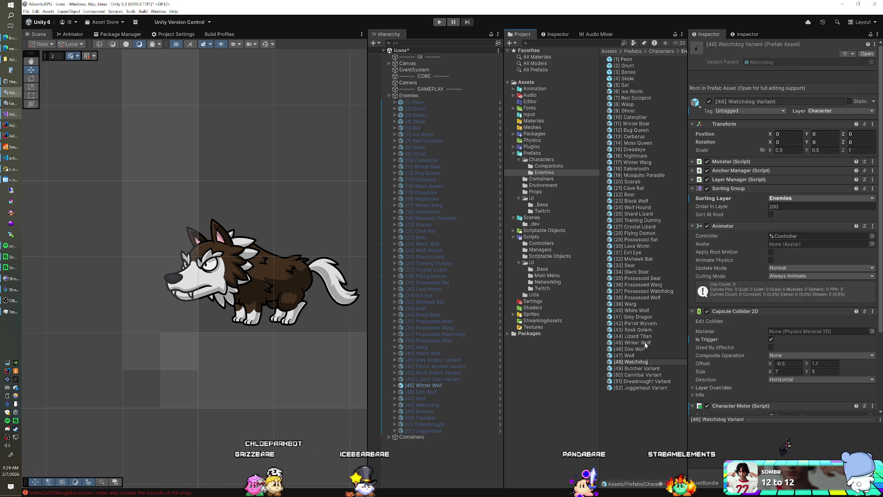
key("Down")
Drop ' Variant' from the Butcher, Cannibal, Dreadnought and Juggernaut prefabs, then save the Icons scene
key("F2")
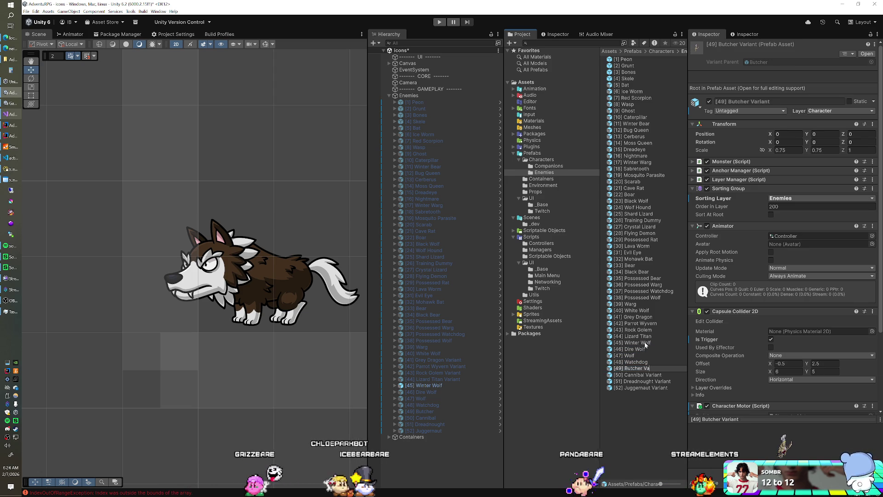
key("Return")
key("Down")
key("F2")
key("BackSpace")
key("BackSpace")
key("BackSpace")
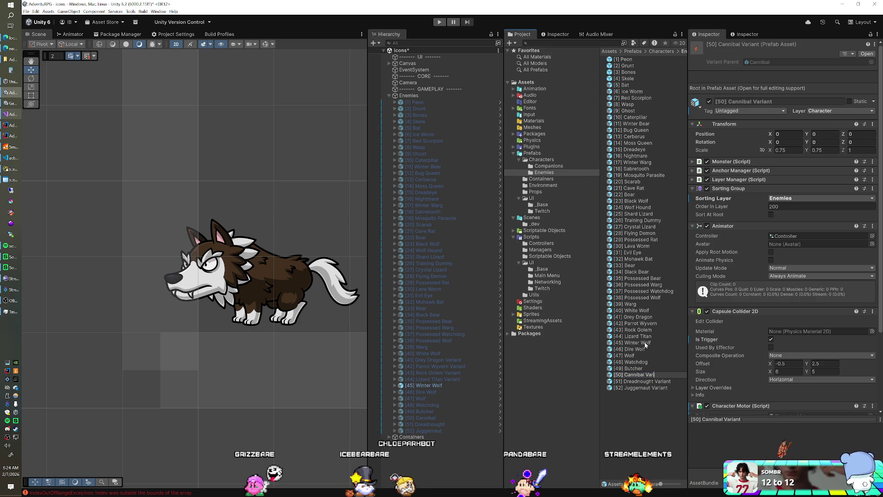
key("BackSpace")
key("BackSpace")
key("Return")
key("Down")
key("F2")
key("BackSpace")
key("BackSpace")
key("Return")
key("Down")
key("F2")
key("BackSpace")
key("BackSpace")
key("BackSpace")
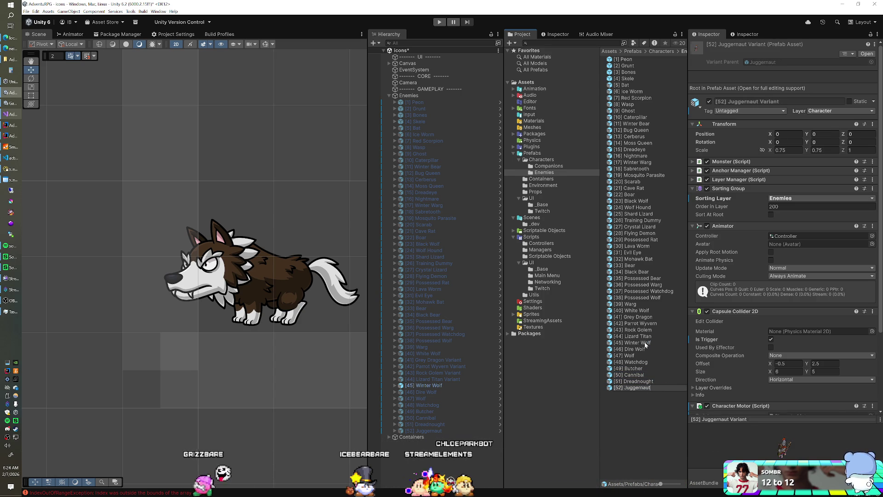
key("Return")
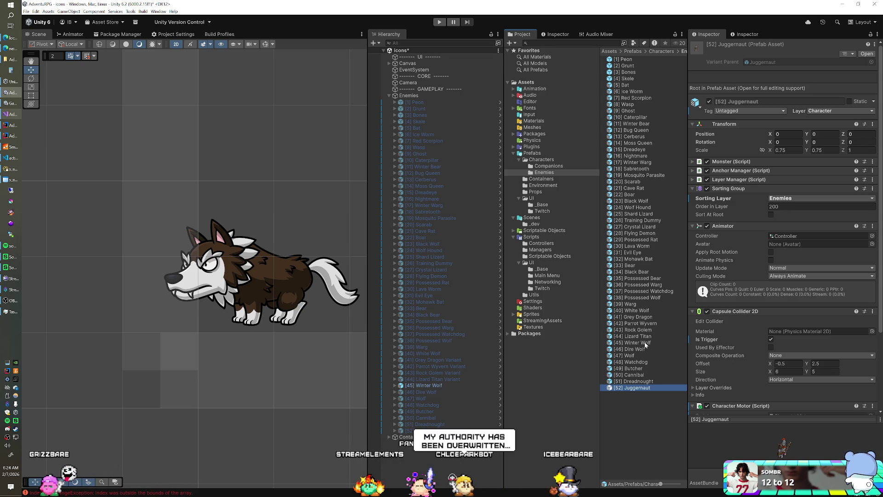
left_click(422, 388)
key("ctrl+s")
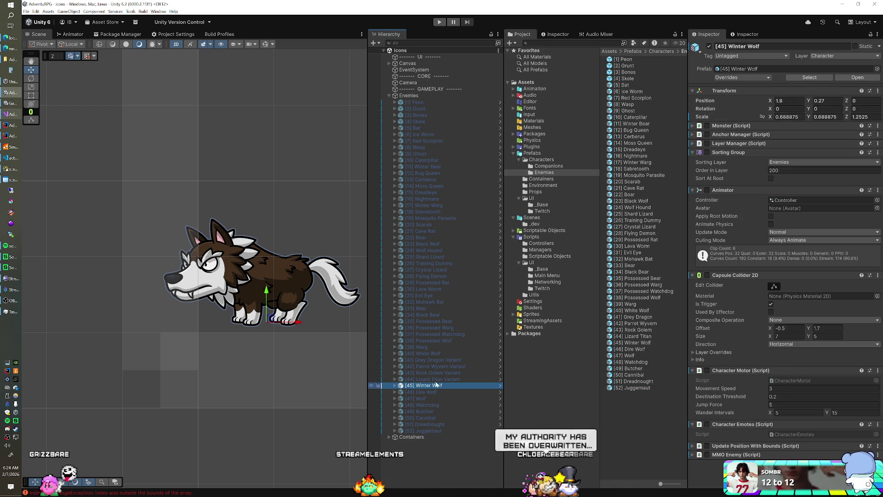
Run the game, hide Dire Wolf, then show and hide Wolf and Watchdog in turn
left_click(440, 22)
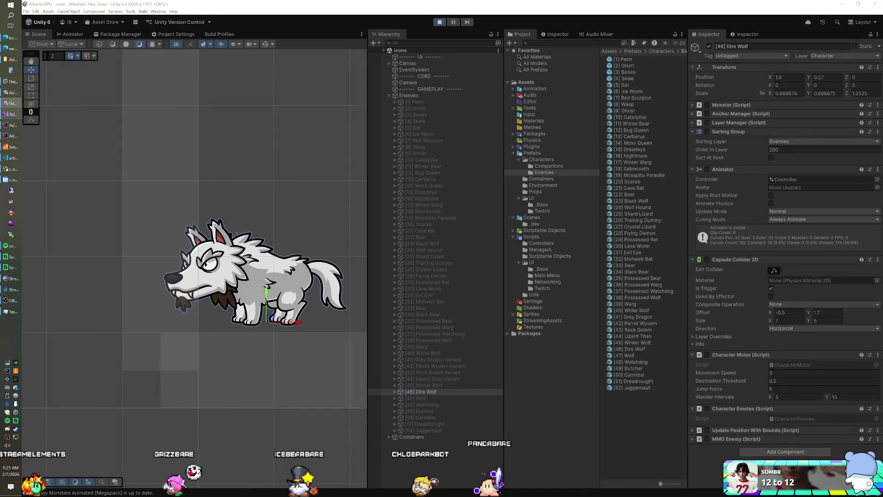
left_click(709, 46)
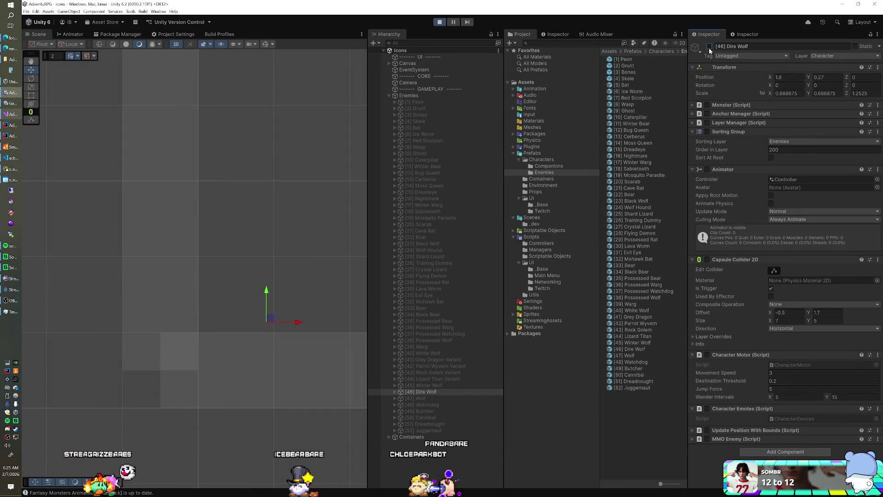
left_click(441, 397)
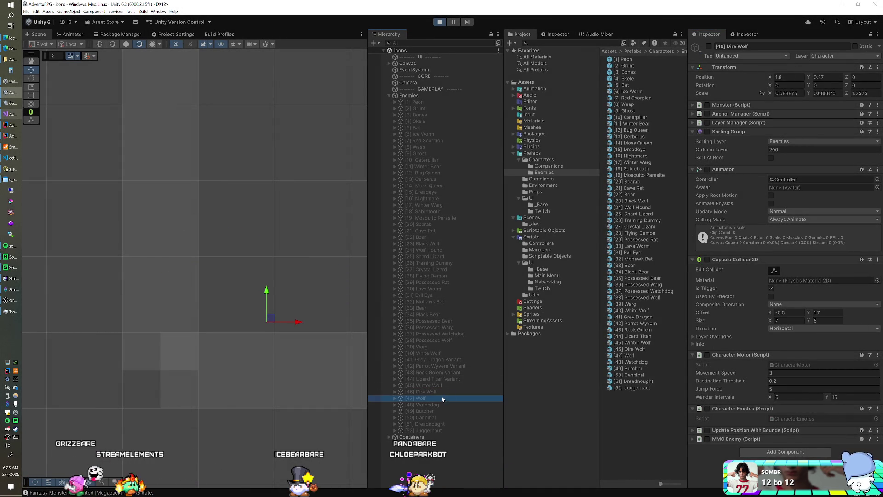
left_click(709, 46)
left_click(709, 46)
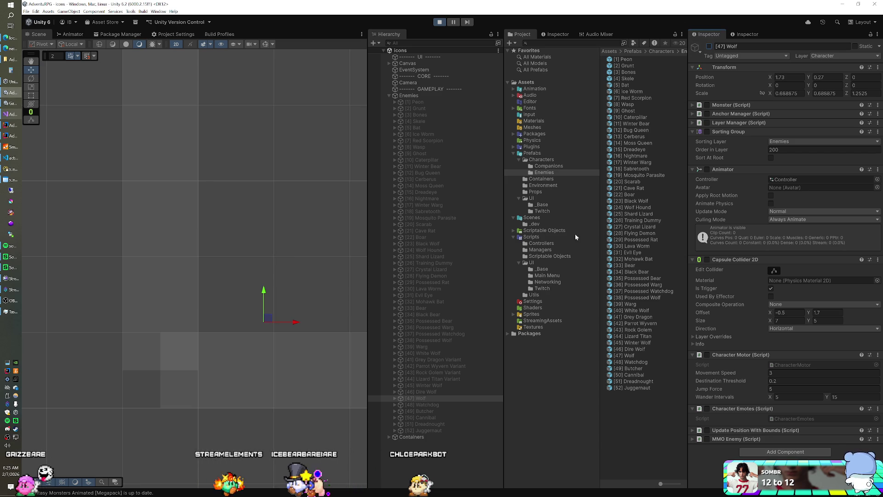
left_click(450, 404)
left_click(708, 47)
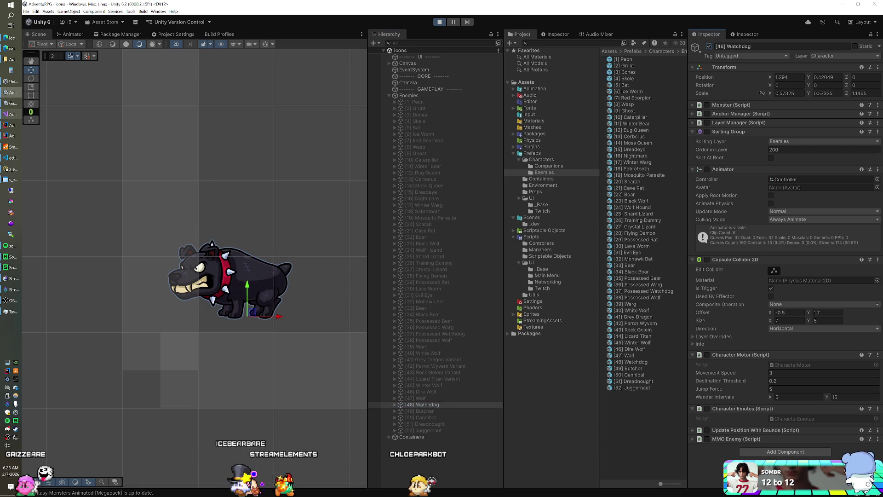
left_click(709, 46)
Show then hide Butcher, Cannibal, Dreadnought and Juggernaut one at a time, then stop the game
key("Down")
left_click(709, 46)
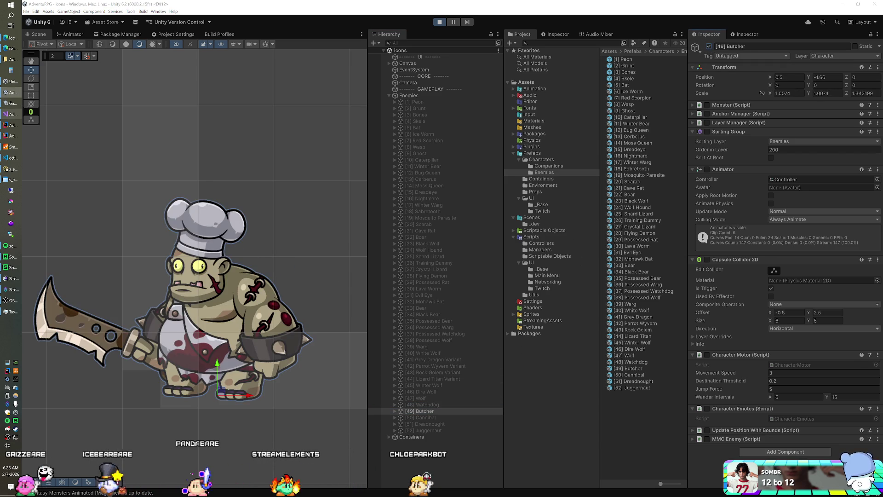
left_click(708, 47)
left_click(437, 417)
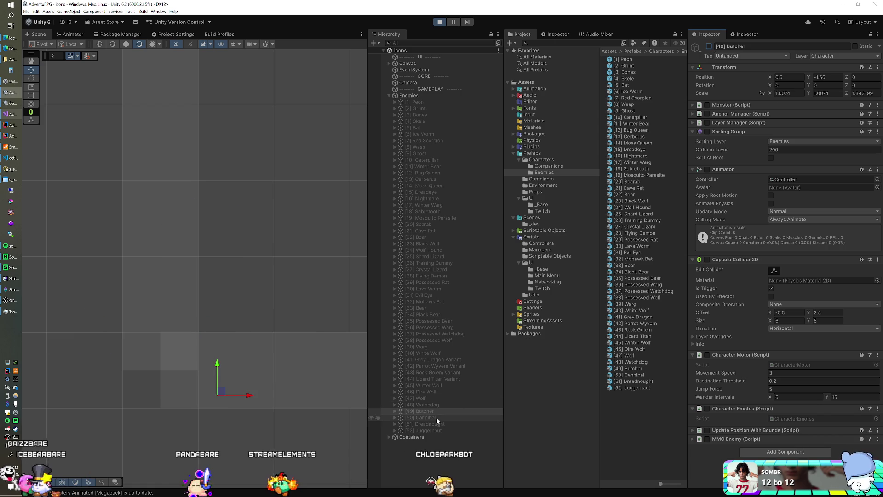
left_click(708, 46)
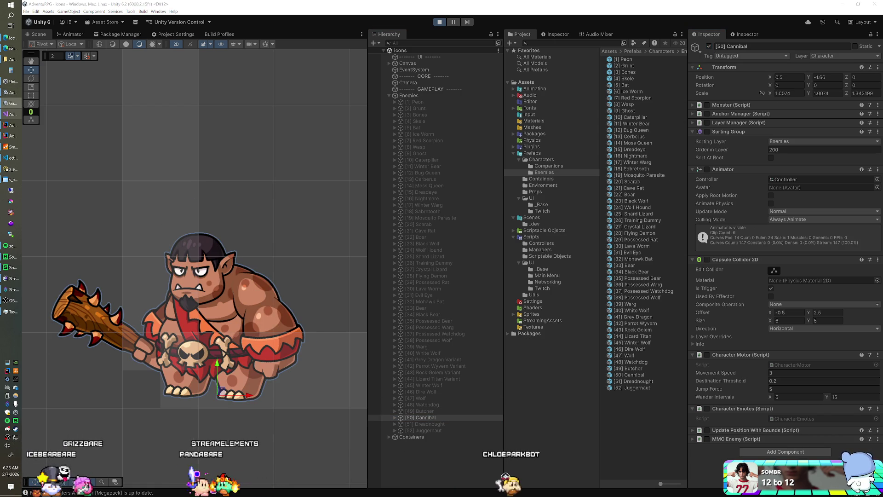
left_click(709, 46)
left_click(467, 424)
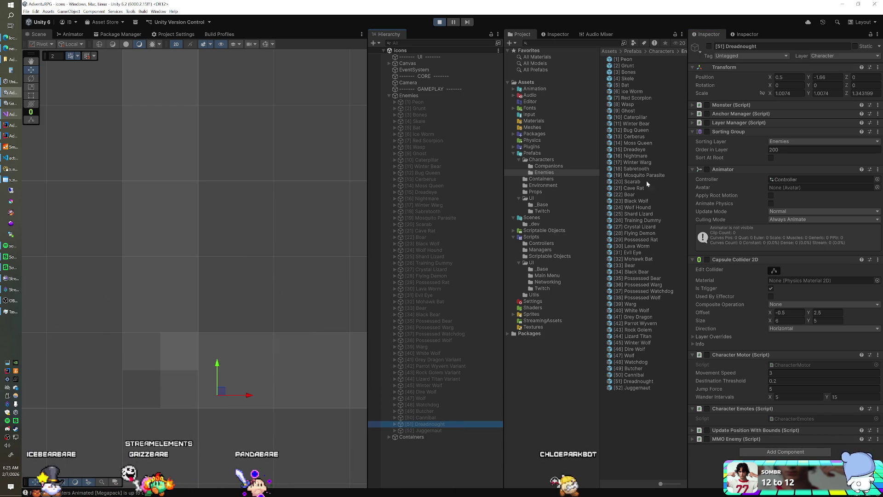
left_click(708, 46)
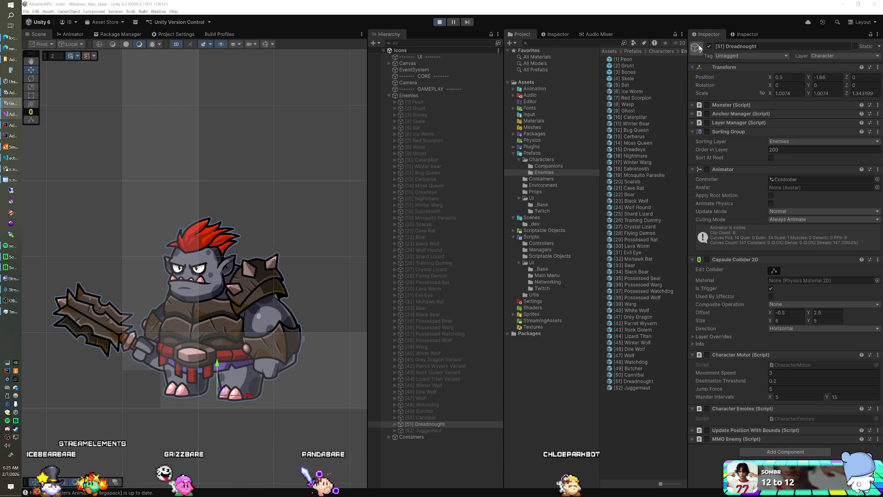
left_click(709, 46)
left_click(411, 431)
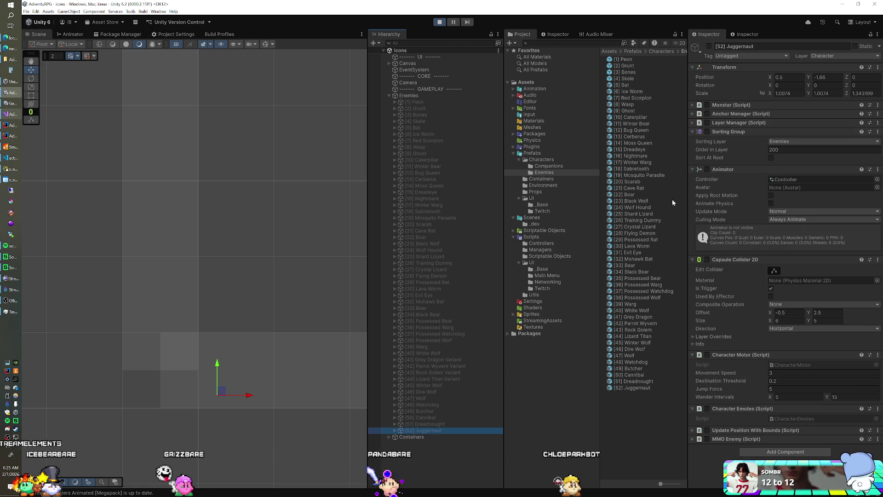
left_click(709, 46)
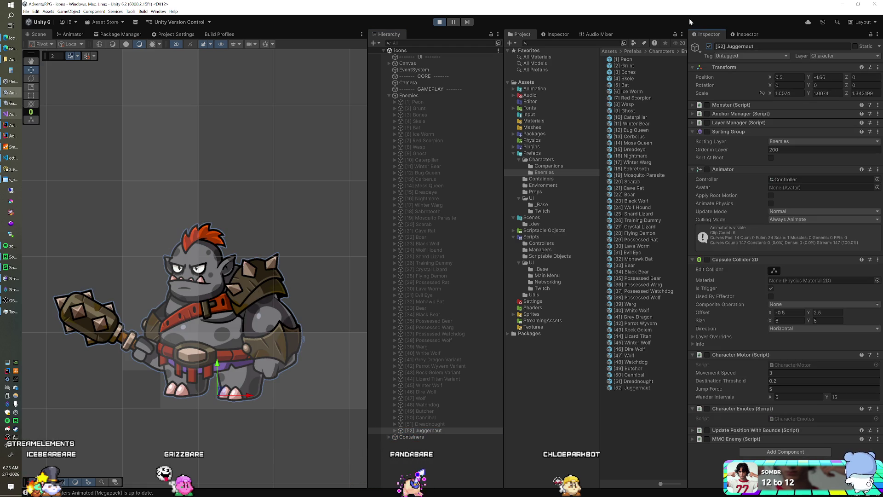
left_click(709, 46)
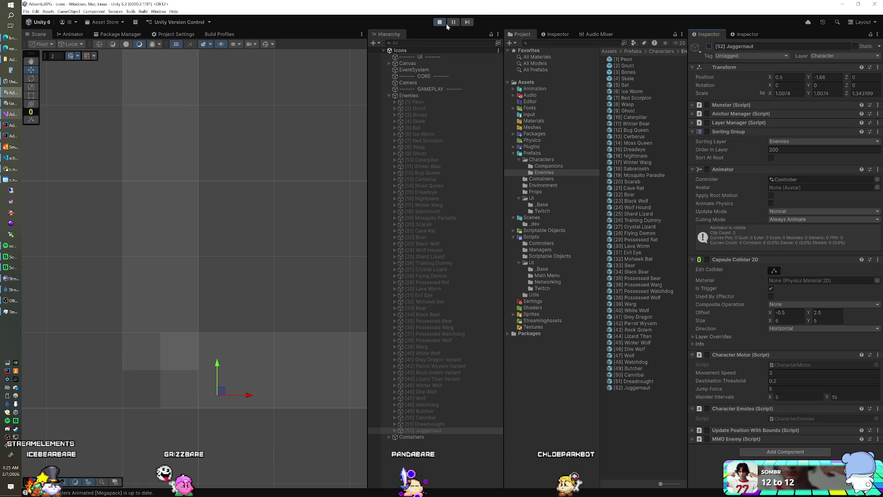
left_click(444, 23)
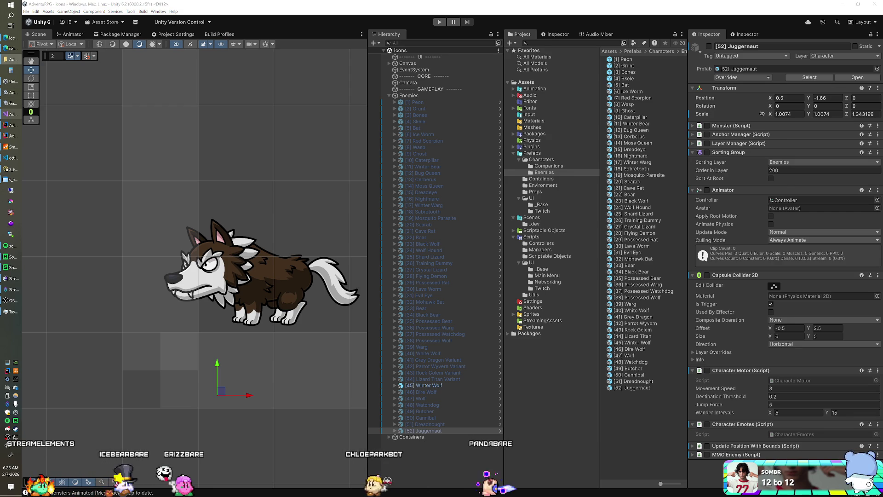
Check Wolf.png among the icon files, then list Unity's Prefabs/UI/Twitch folder
scroll(375, 285, "down", 3)
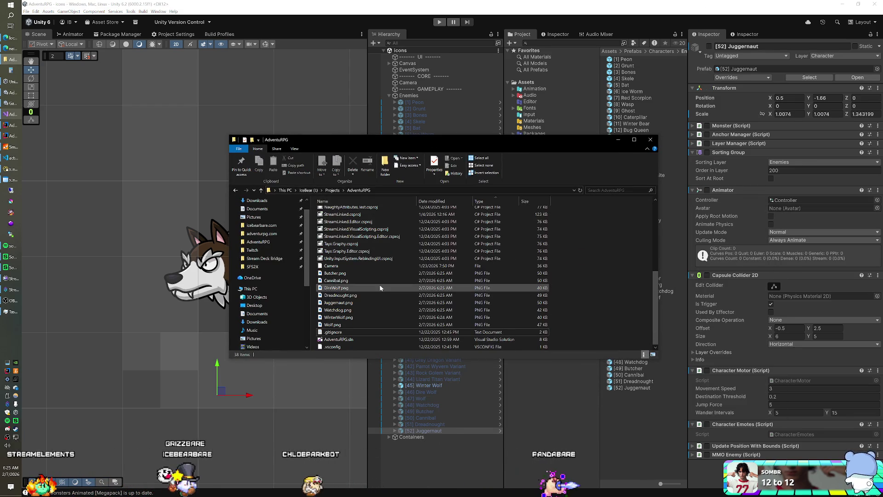
left_click(356, 325)
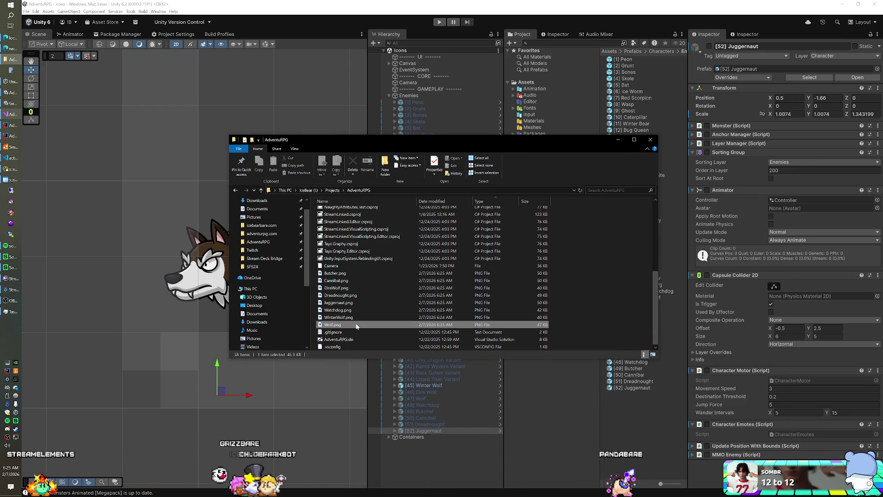
left_click(517, 20)
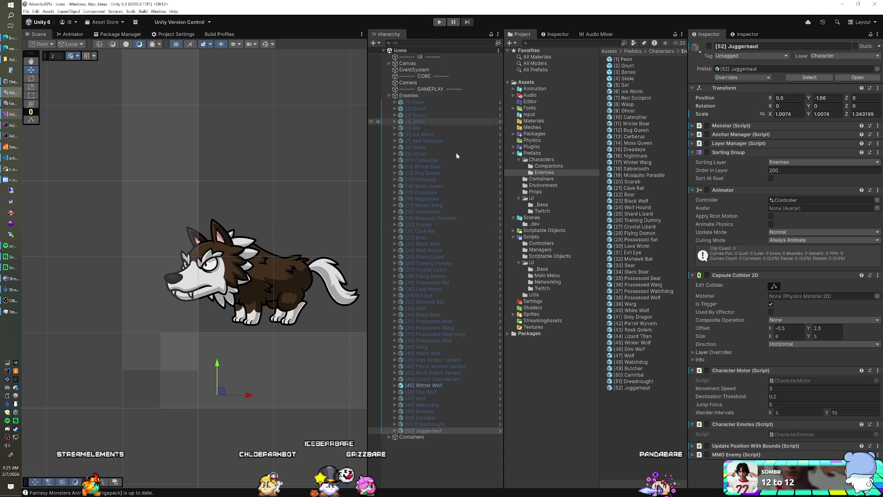
left_click(535, 213)
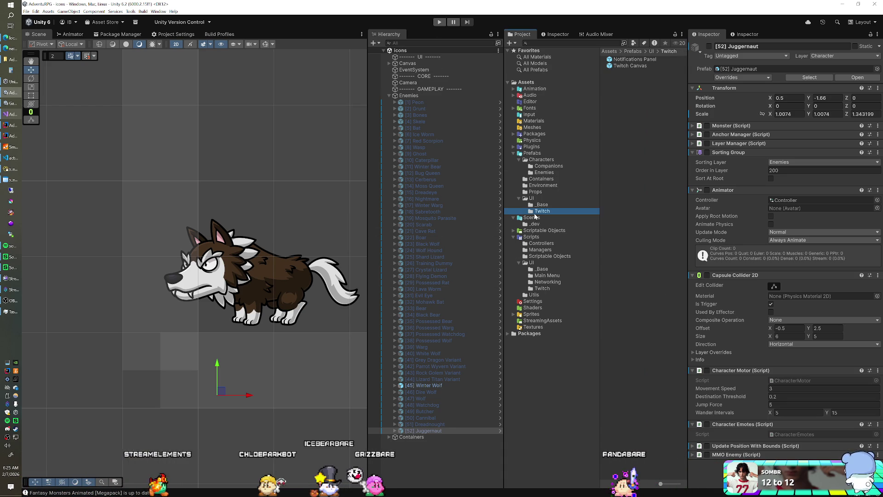
Open 4.game, test-run it briefly, and move the GenerateIcon script into the Editor folder
double_click(631, 64)
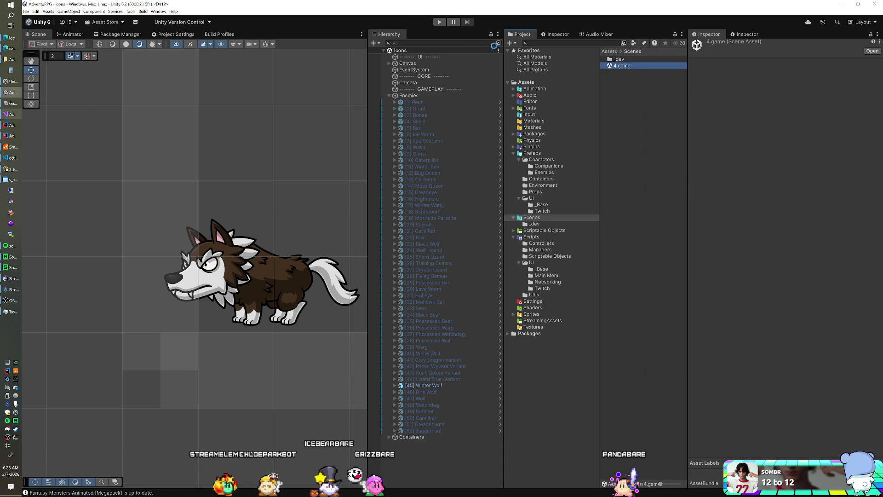
key("ctrl+p")
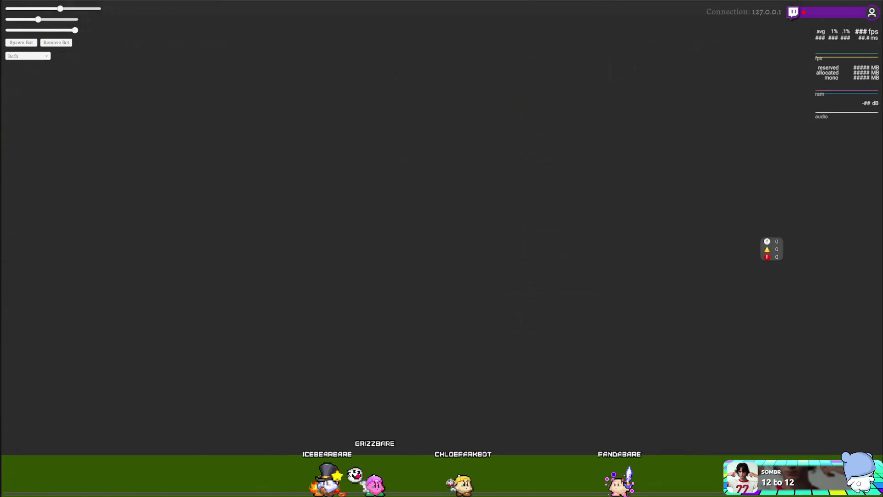
key("ctrl+p")
left_click_drag(526, 102, 526, 105)
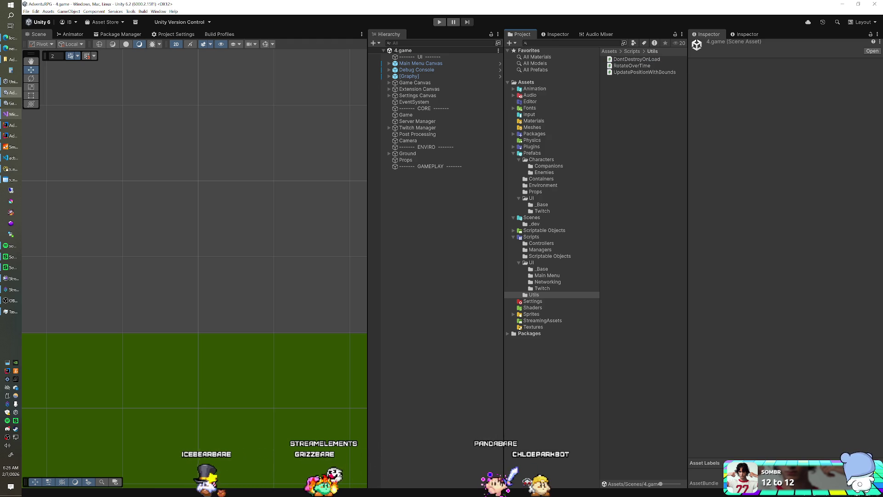
Open the _dev/Icons scene and remove the missing script component from its Canvas
left_click(531, 217)
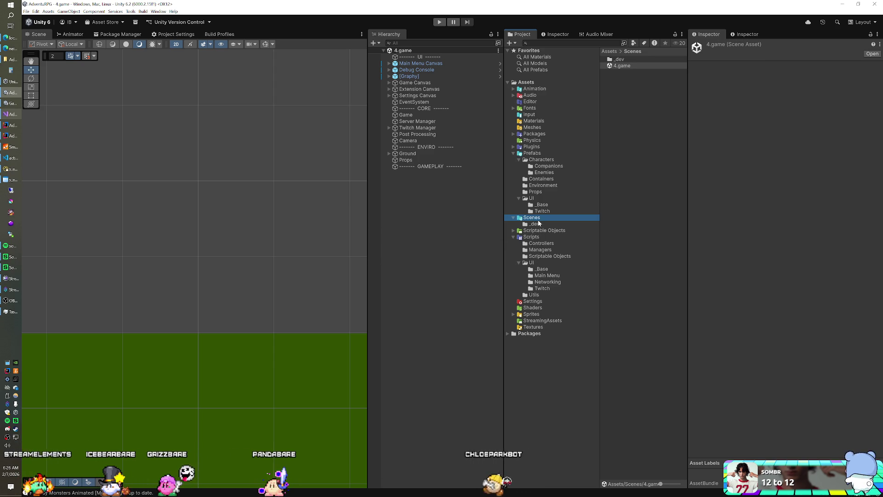
left_click(539, 224)
double_click(620, 72)
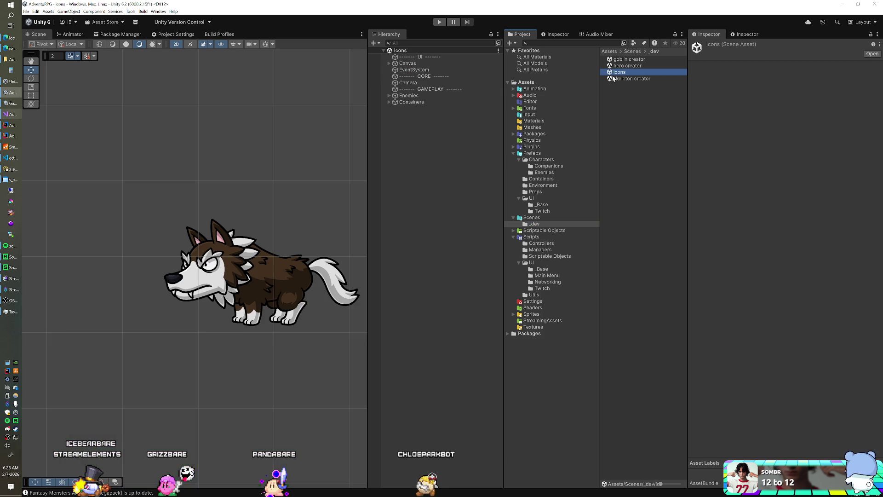
left_click(408, 63)
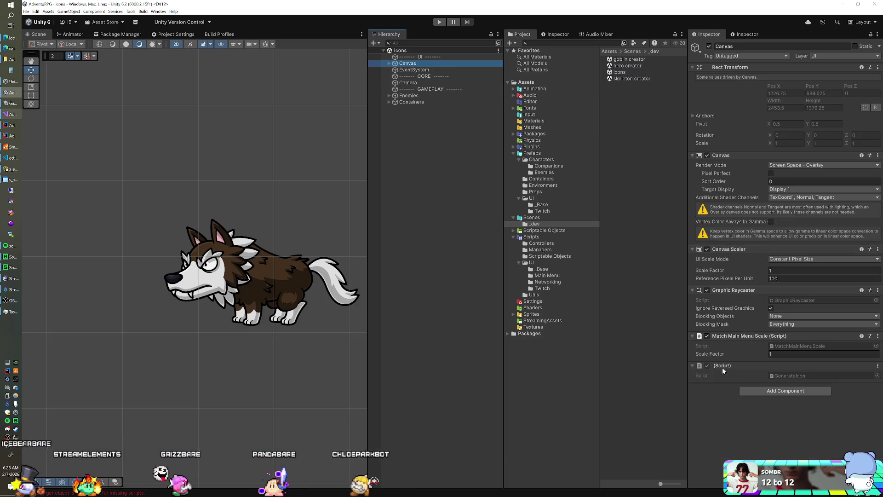
right_click(723, 366)
left_click(751, 395)
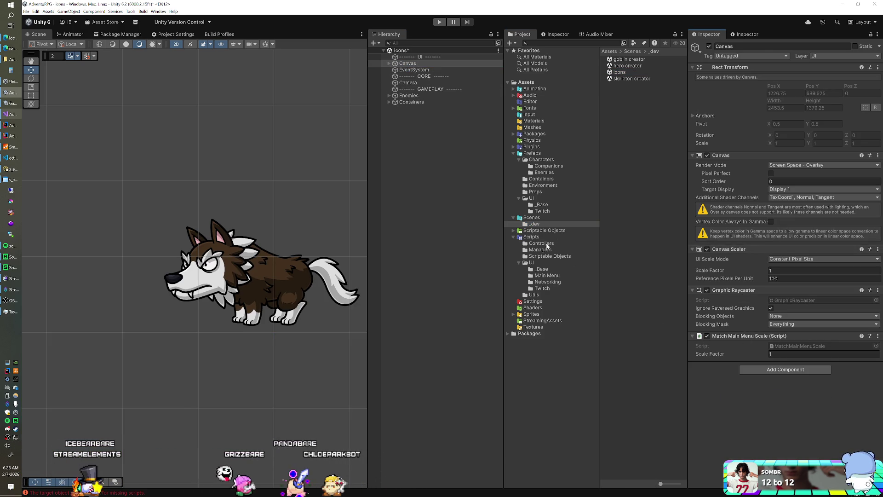
Reopen the 4.game scene, answering the unsaved Icons scene prompt
double_click(631, 65)
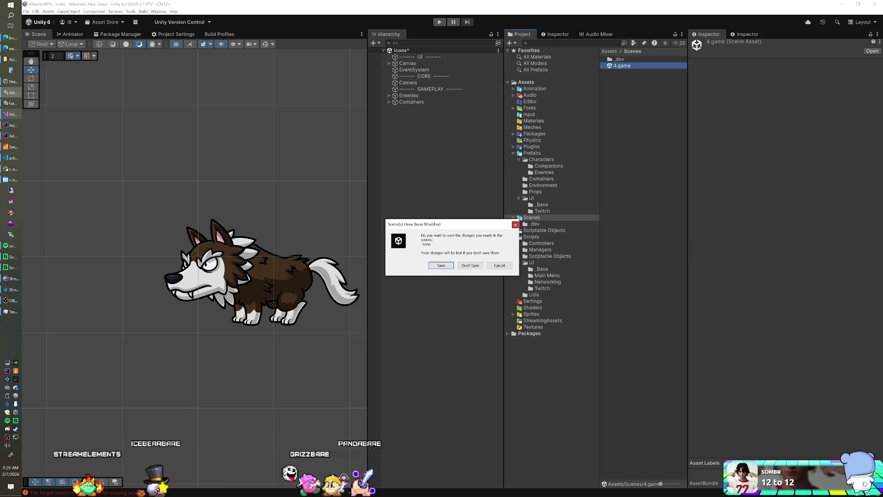
left_click(453, 265)
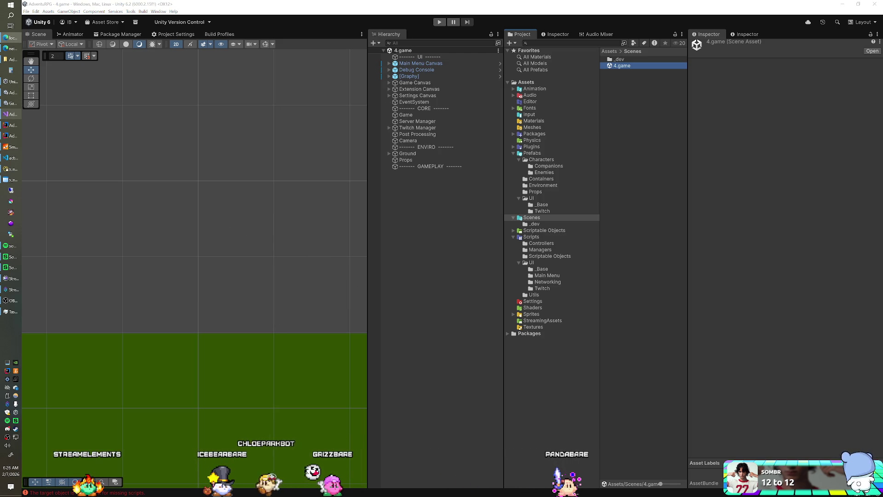
key("alt+Tab")
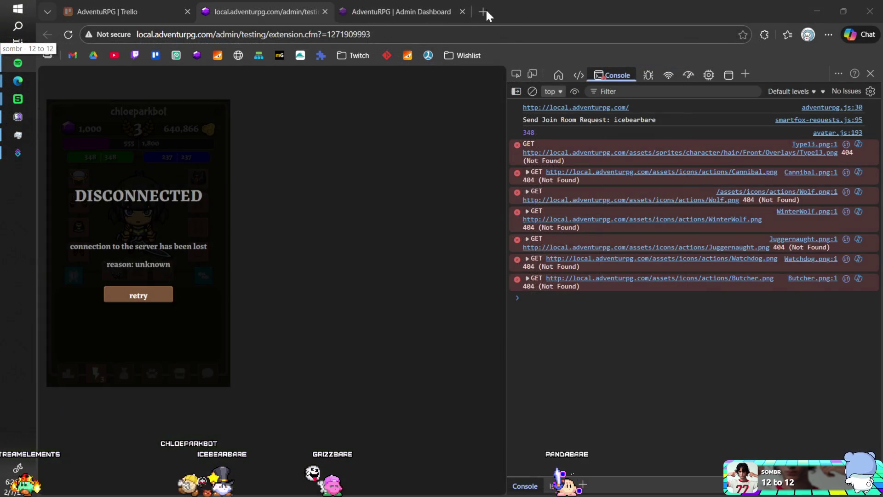
Load Photopea in a new tab and browse to I:\Projects\AdventuRPG to open files
left_click(485, 8)
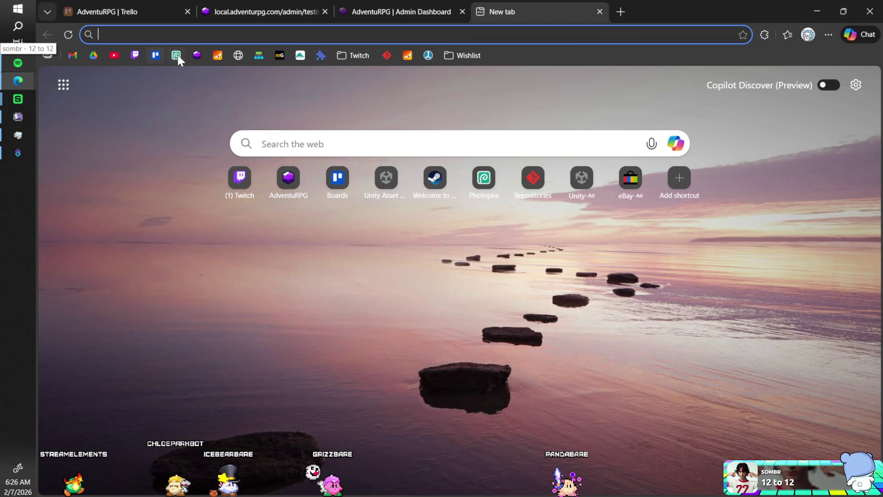
left_click(176, 55)
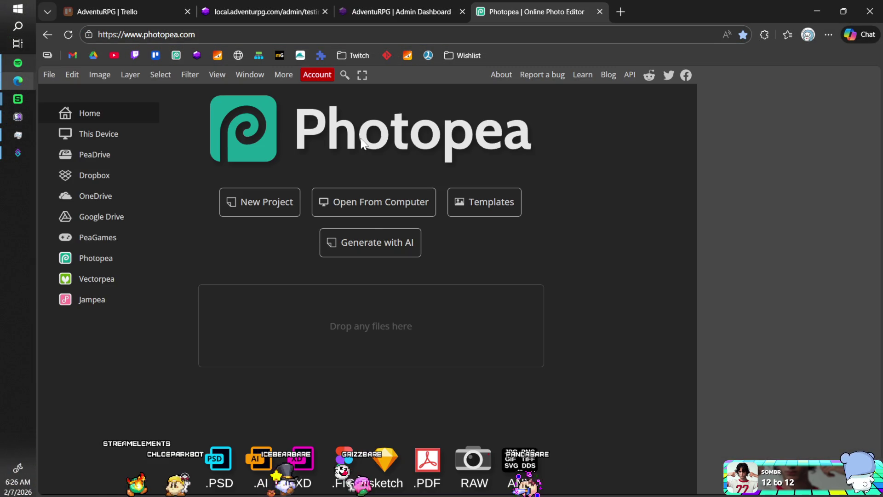
left_click(343, 206)
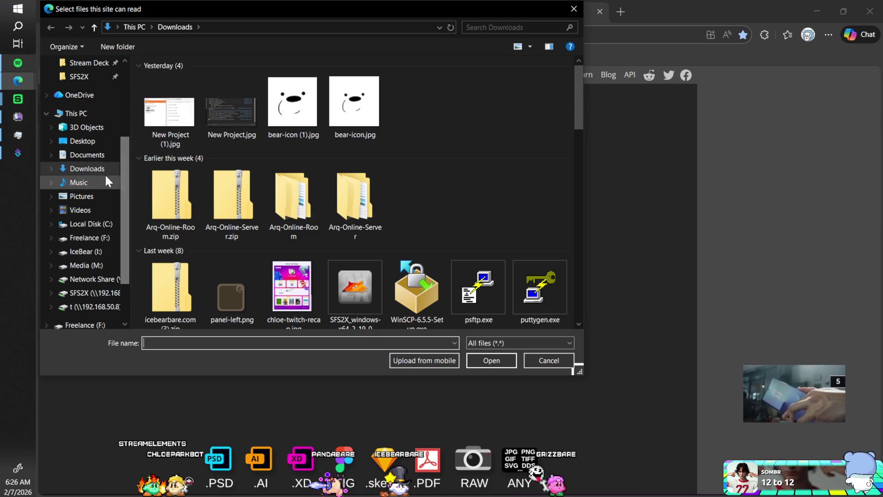
left_click(87, 252)
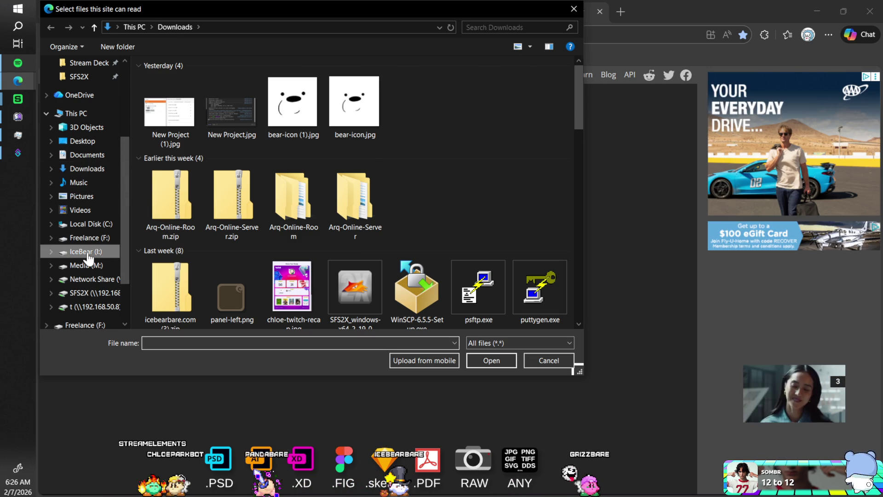
double_click(185, 118)
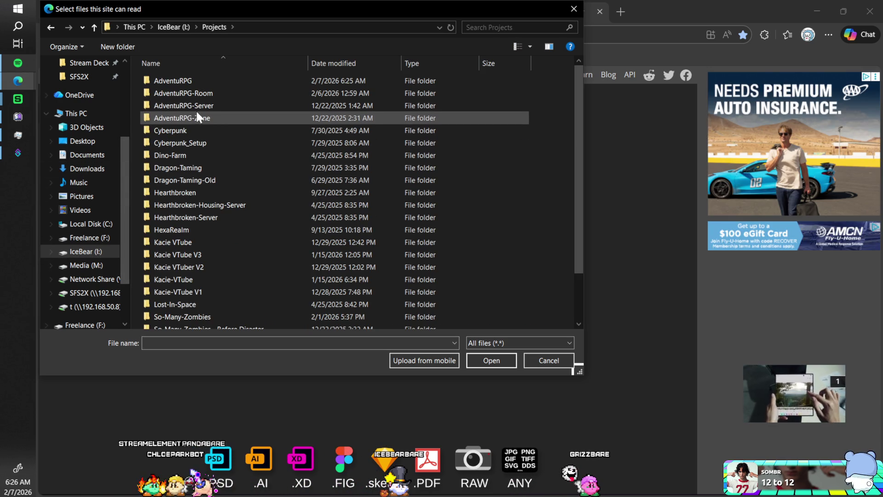
double_click(198, 79)
Group files by type and open Butcher.png through Wolf.png together
scroll(210, 144, "down", 4)
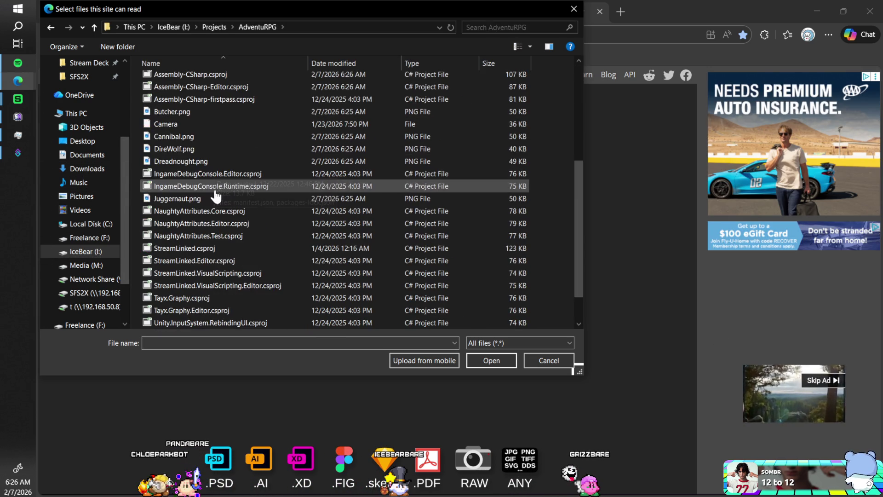
scroll(172, 137, "up", 1)
left_click(438, 64)
scroll(209, 192, "down", 4)
scroll(208, 192, "down", 2)
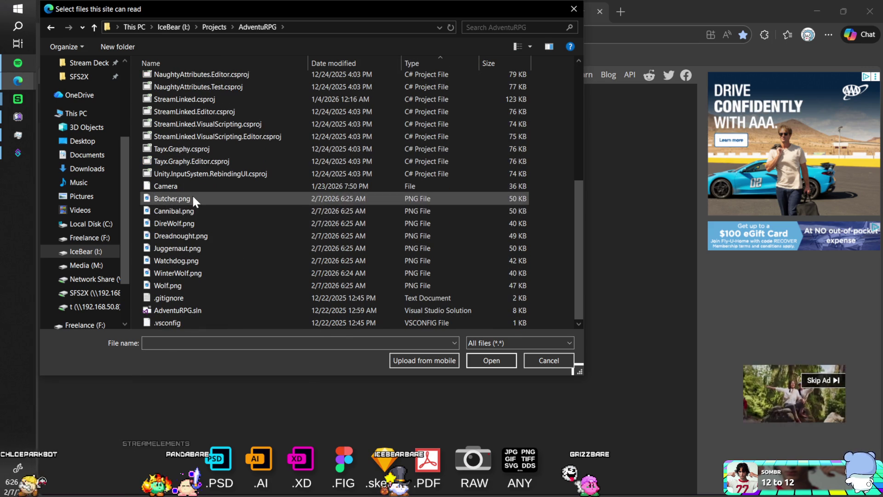
left_click(191, 197)
left_click(178, 285, "shift")
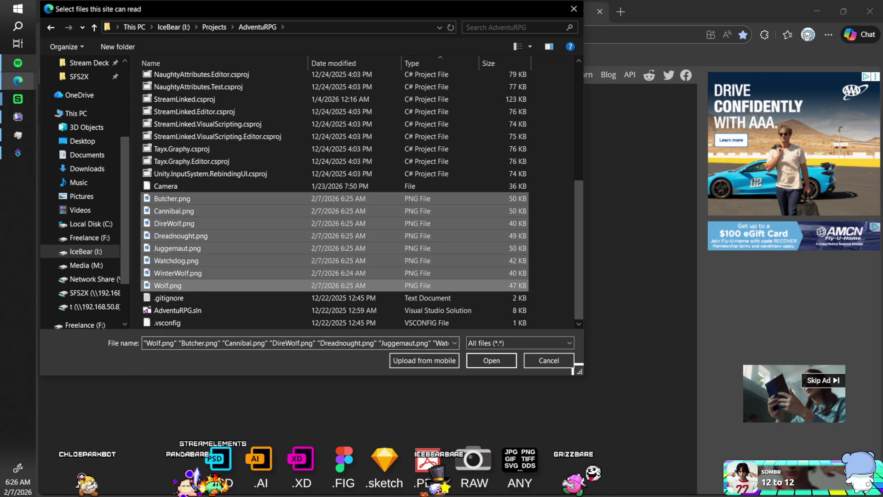
left_click(482, 363)
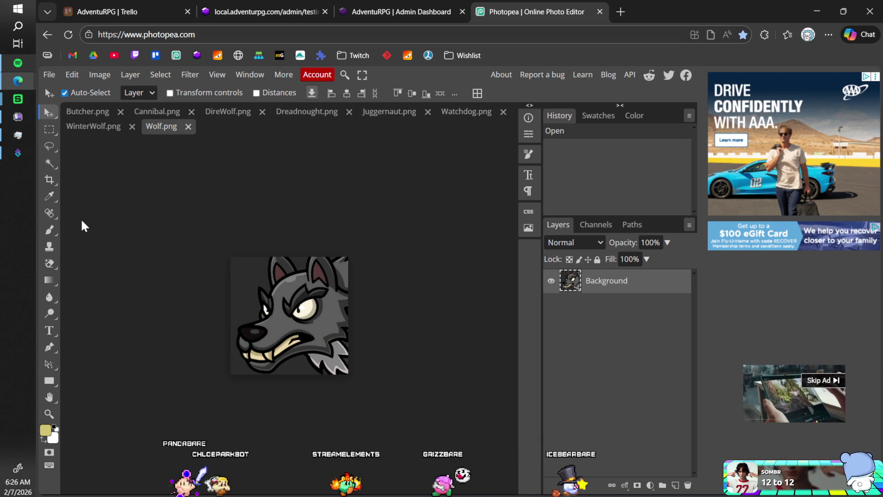
Magic-erase Wolf.png's dark background to transparency, then save and close it
left_click(49, 264)
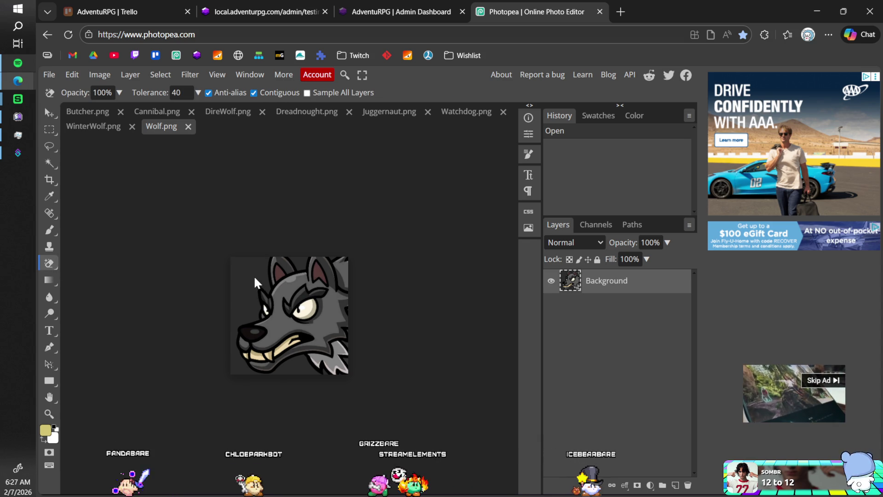
left_click(297, 264)
left_click(305, 263)
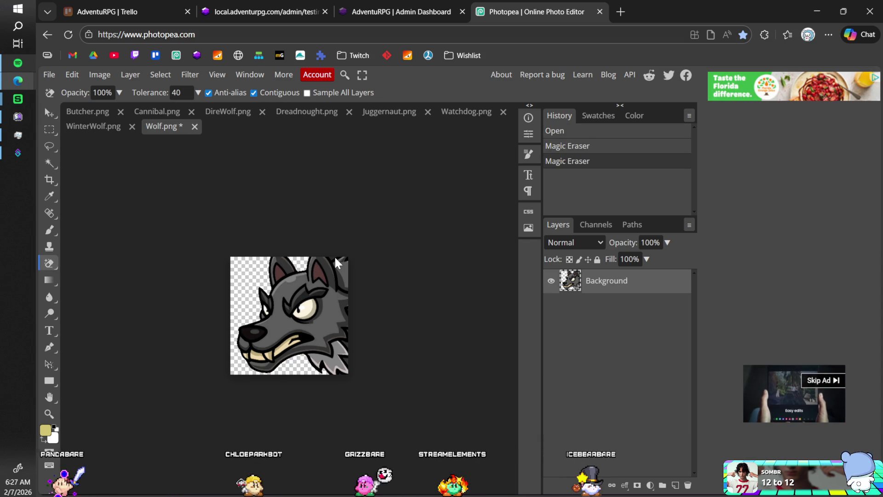
left_click(335, 264)
key("ctrl+z")
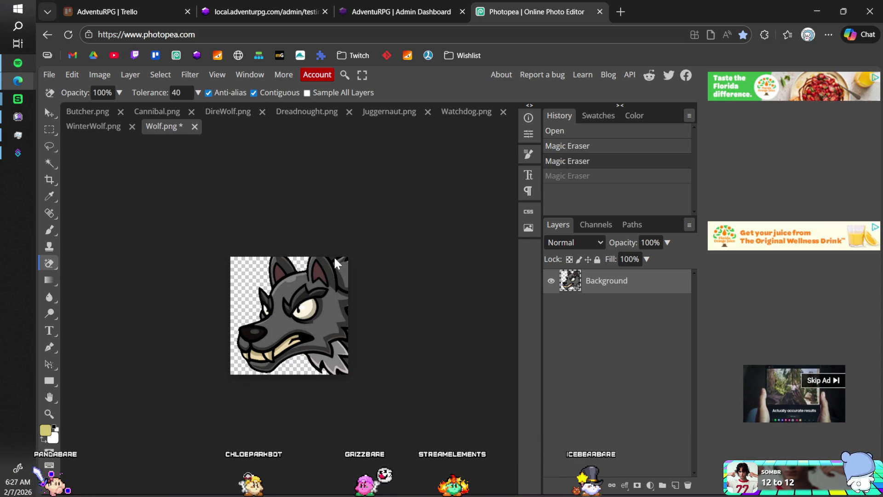
key("ctrl+shift+z")
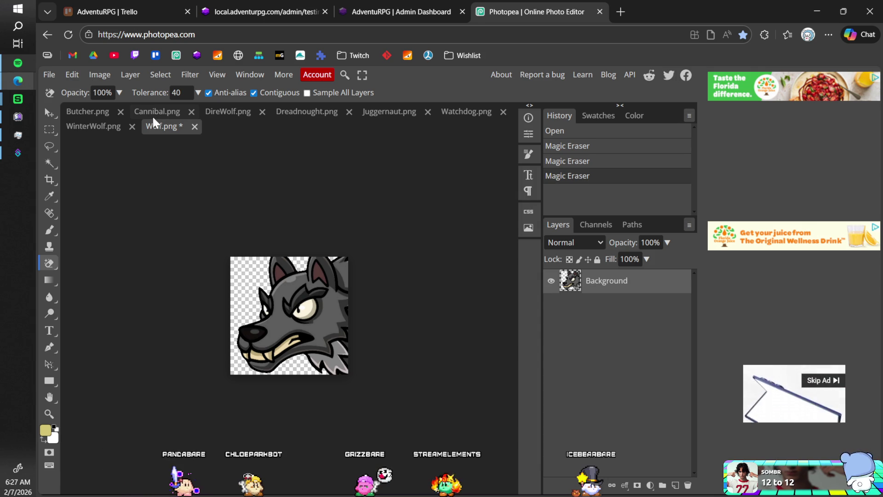
key("ctrl+s")
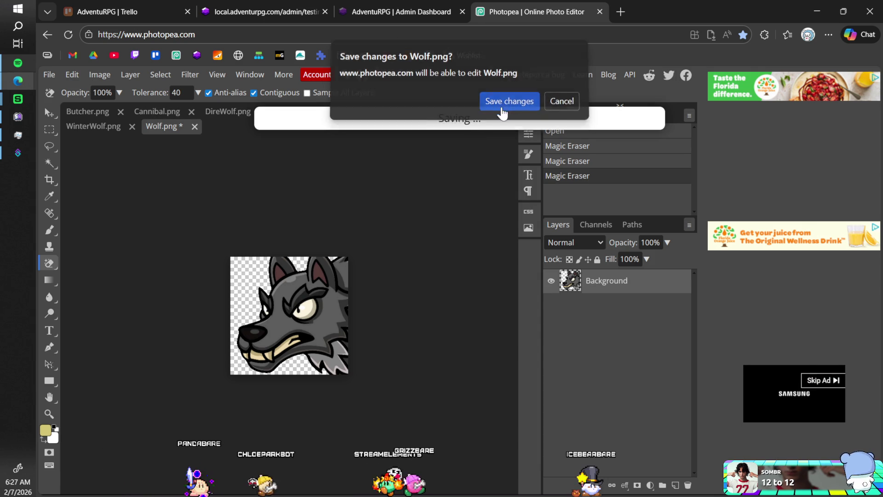
left_click(506, 106)
left_click(194, 126)
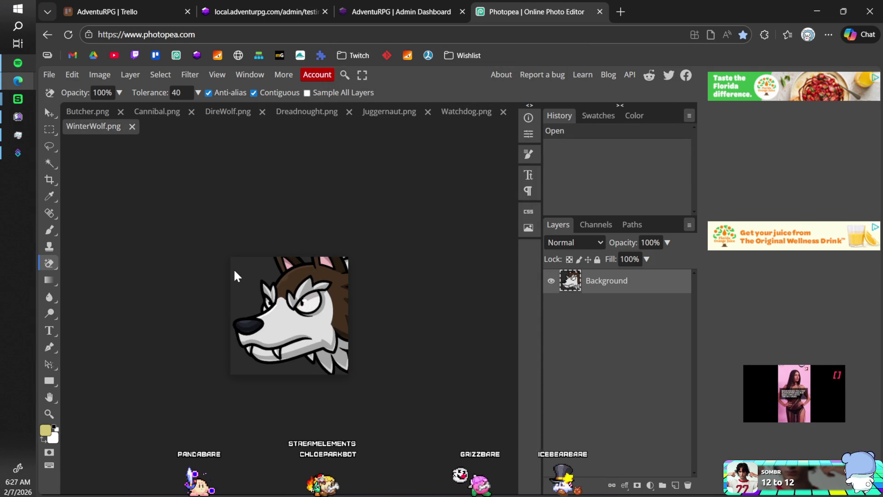
Erase the WinterWolf and Watchdog backgrounds, saving and closing each file
left_click(309, 258)
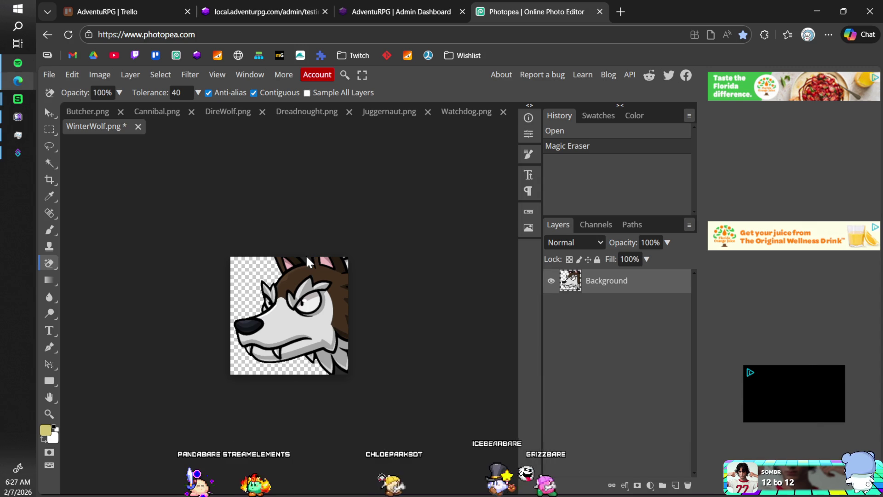
left_click(340, 262)
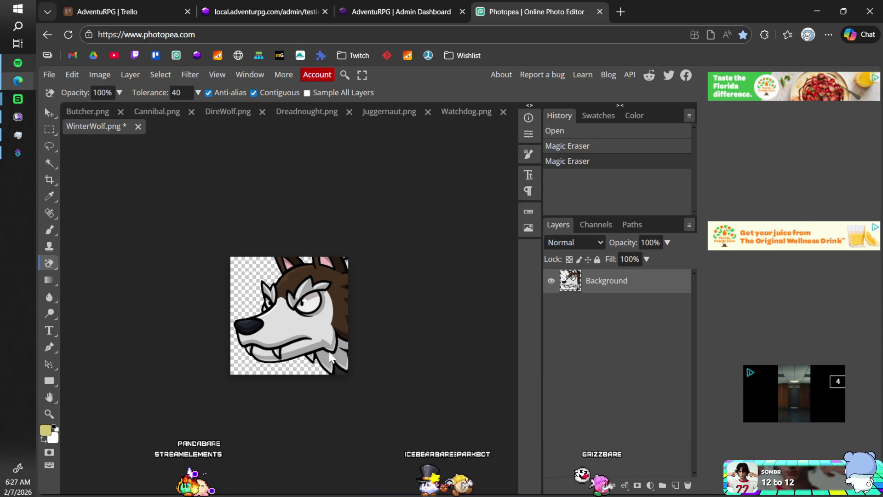
key("ctrl+s")
left_click(506, 104)
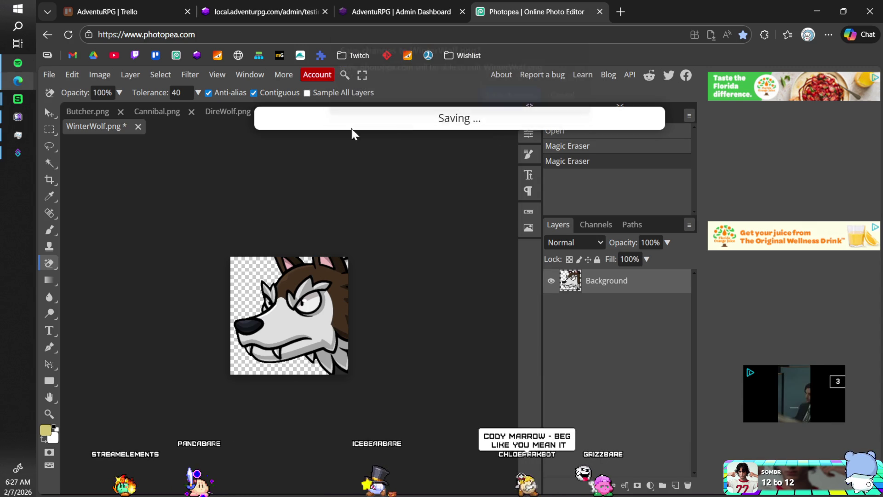
left_click(138, 126)
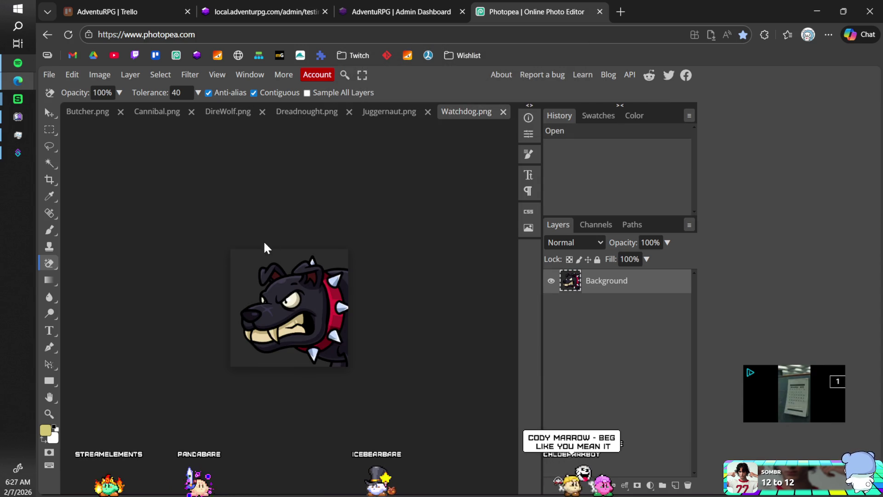
left_click(256, 267)
key("ctrl+s")
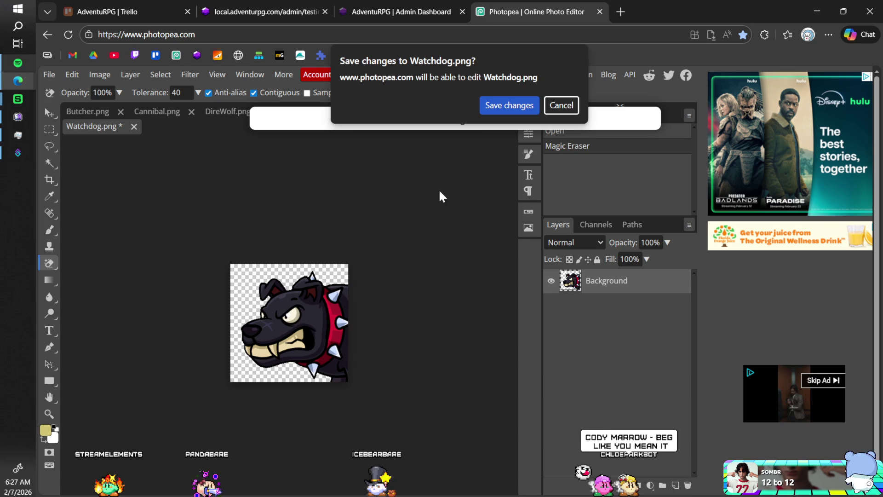
left_click(497, 110)
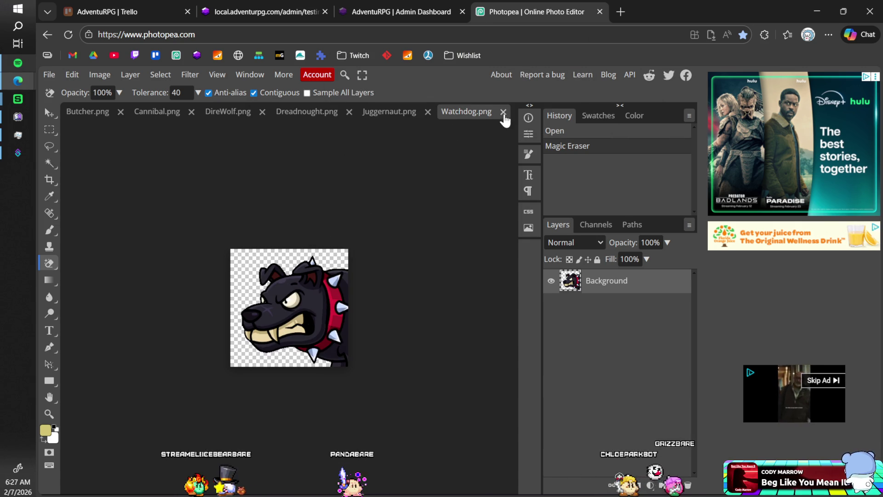
left_click(503, 112)
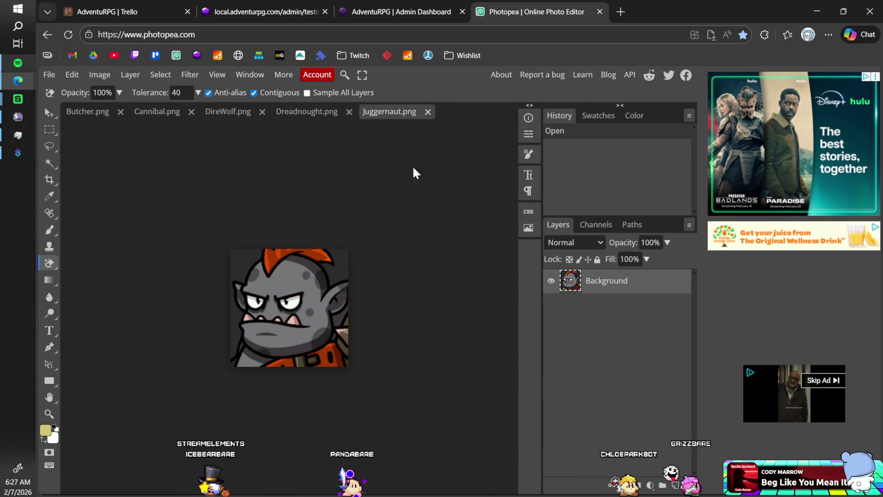
Erase the Juggernaut background on both sides, overwrite Juggernaut.png and close it
left_click(255, 265)
left_click(336, 270)
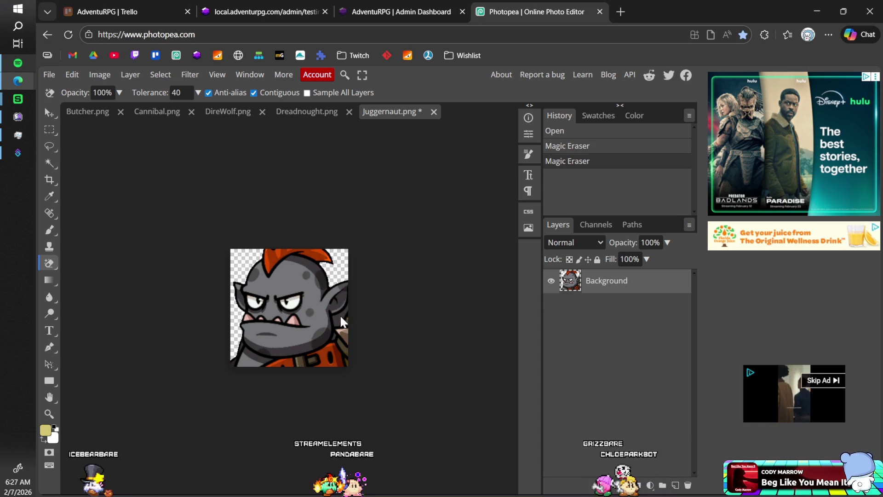
left_click(342, 285)
key("ctrl+s")
left_click(512, 108)
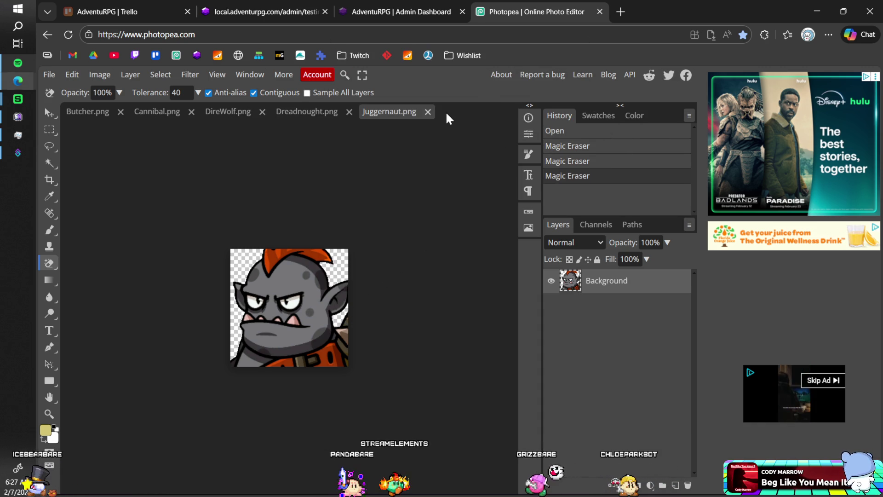
left_click(450, 112)
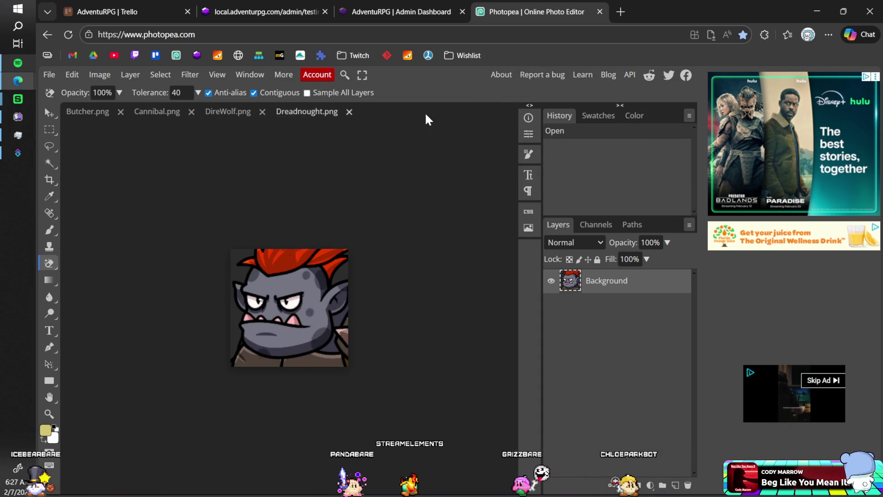
Erase the Dreadnought background, undoing an over-erase, then save and close Dreadnought.png
left_click(238, 261)
left_click(344, 316)
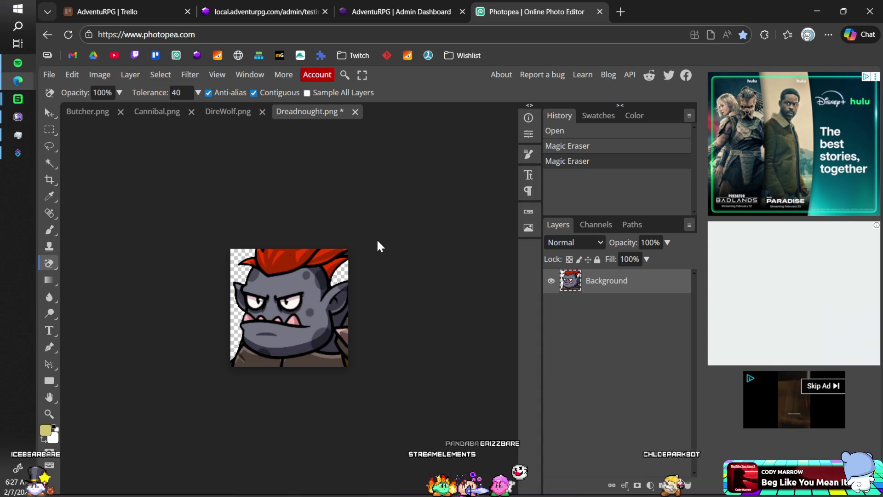
left_click(347, 259)
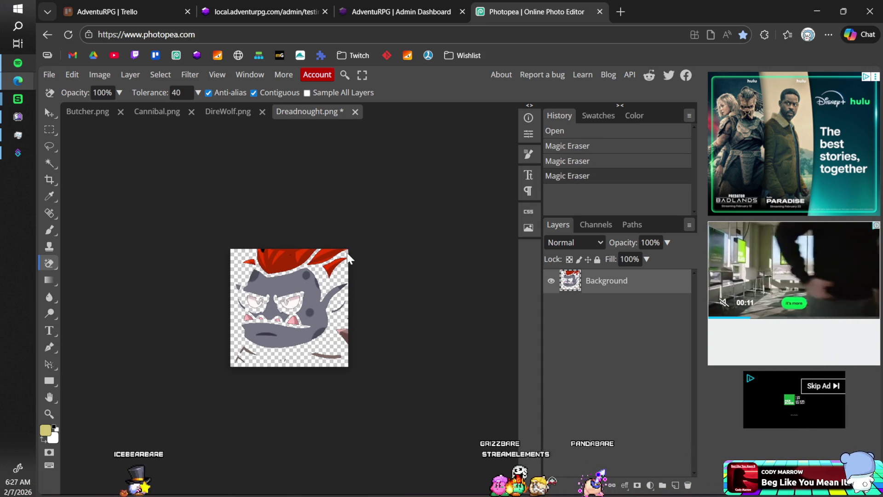
key("ctrl+s")
left_click(561, 105)
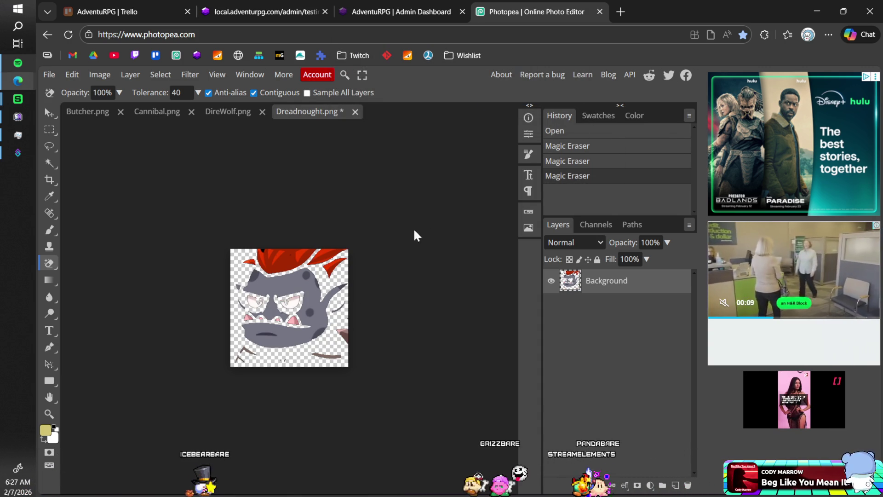
scroll(350, 296, "up", 5)
key("ctrl+z")
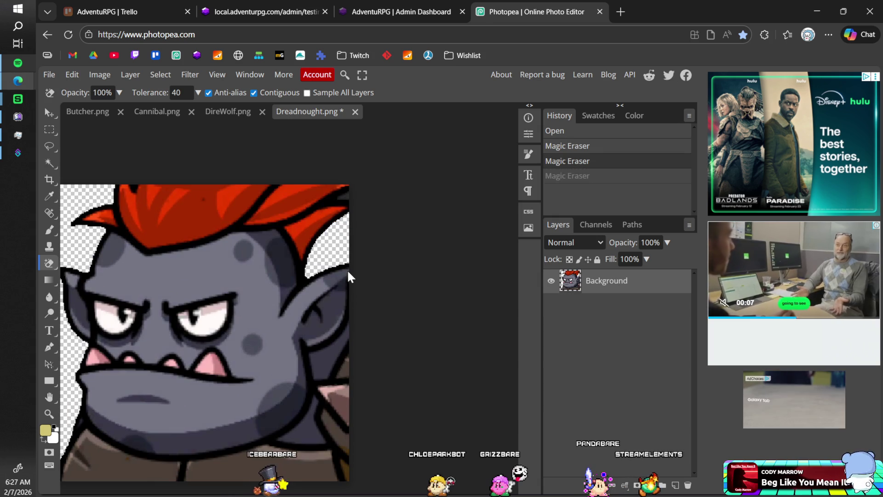
left_click(348, 197)
scroll(358, 251, "down", 5)
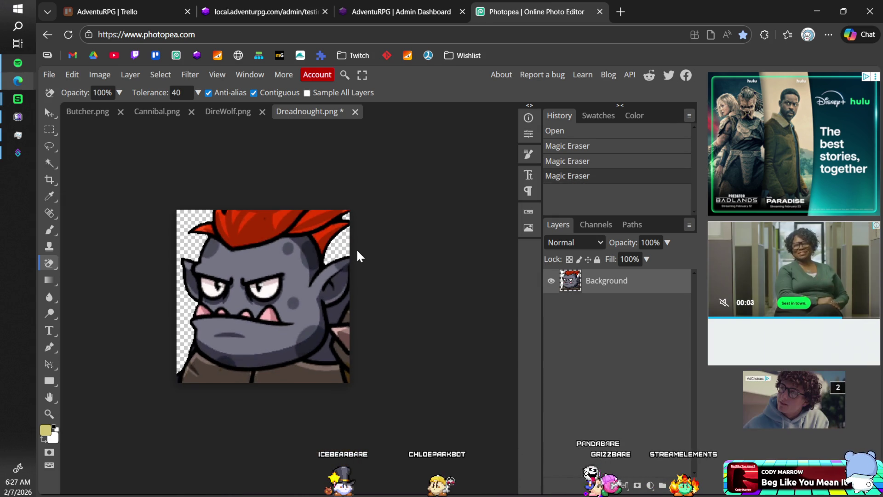
key("ctrl+s")
left_click(508, 105)
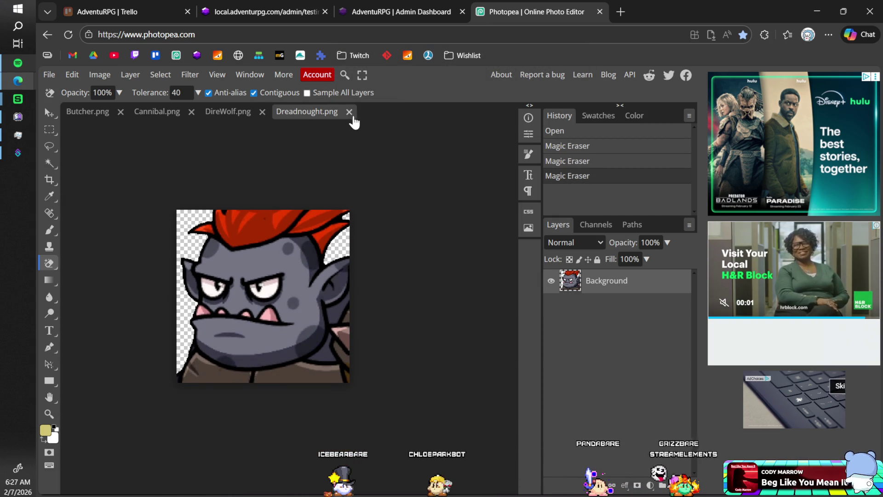
left_click(349, 112)
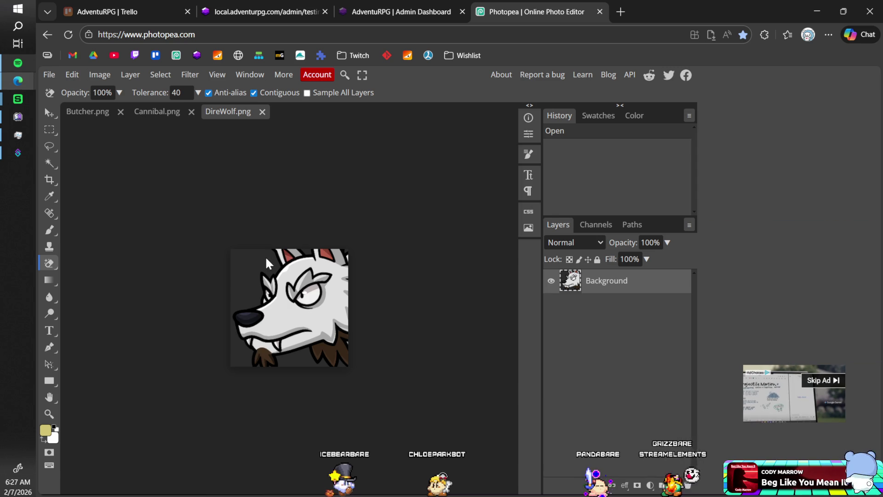
Erase the DireWolf background, undoing the jaw erase that removed the outlines
left_click(285, 258)
left_click(311, 254)
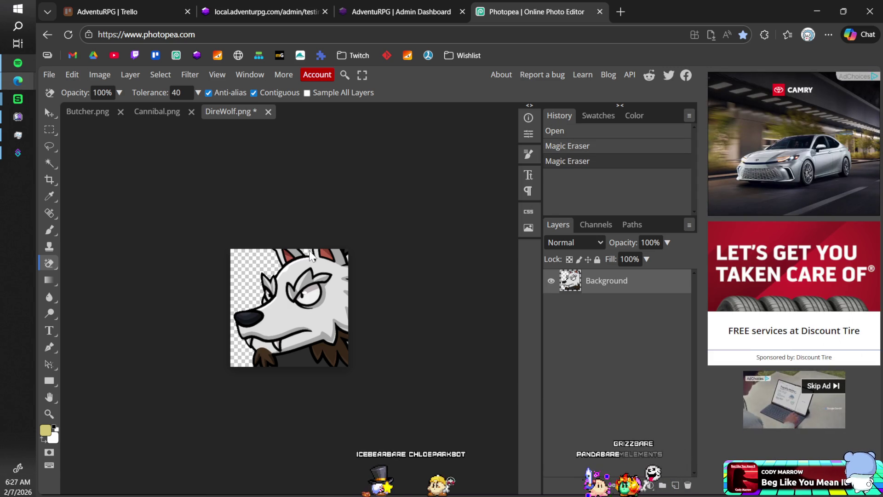
left_click(346, 252)
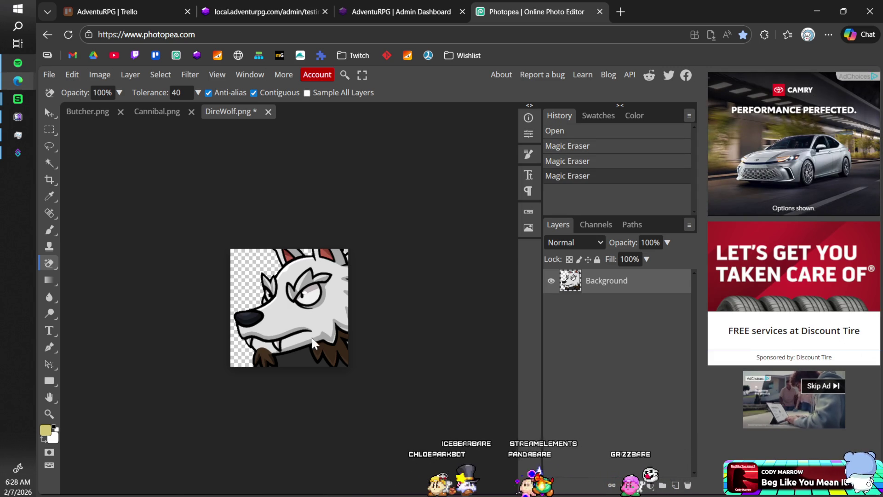
left_click(300, 360)
scroll(275, 385, "up", 3)
scroll(275, 377, "up", 2)
left_click(266, 366)
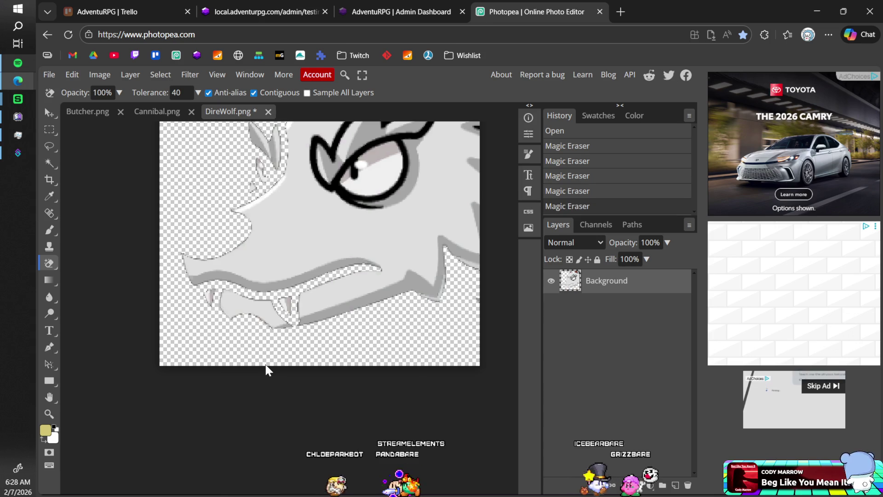
key("ctrl+z")
scroll(260, 371, "up", 4)
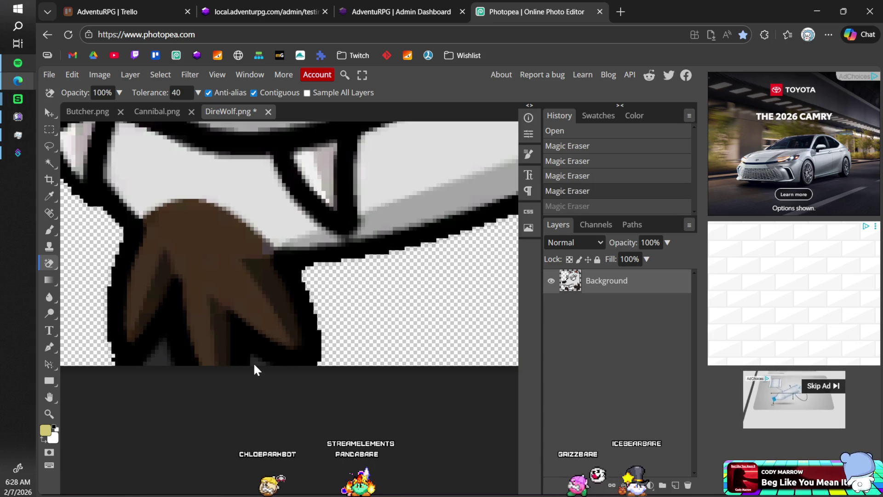
key("ctrl+shift+z")
key("ctrl+z")
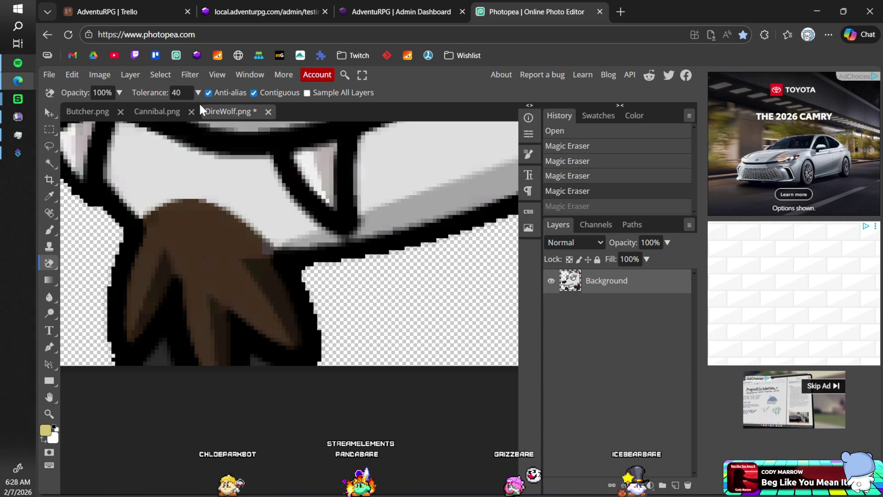
At tolerance 23, erase the remaining DireWolf patches, then save and close it
left_click_drag(158, 94, 154, 92)
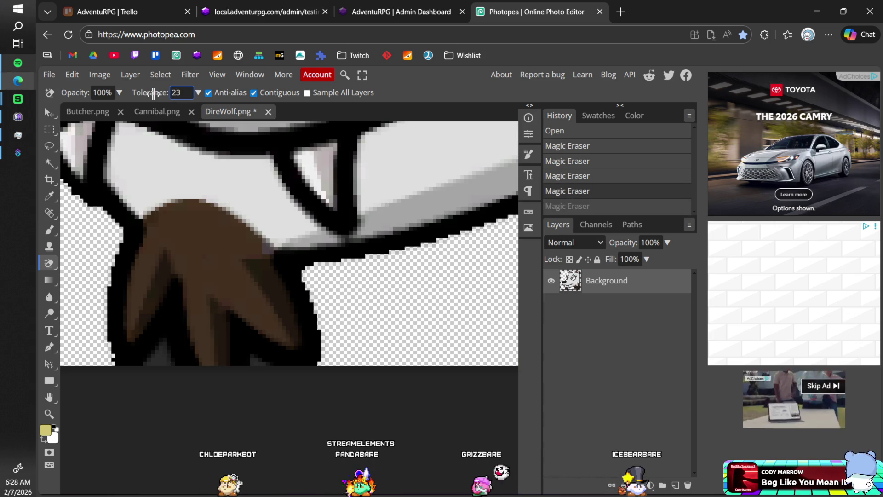
left_click(254, 365)
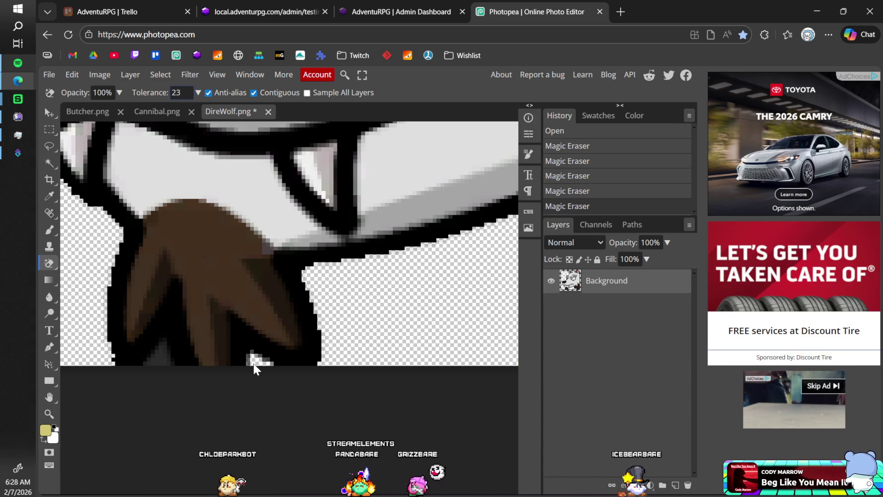
left_click(162, 357)
scroll(368, 246, "down", 5)
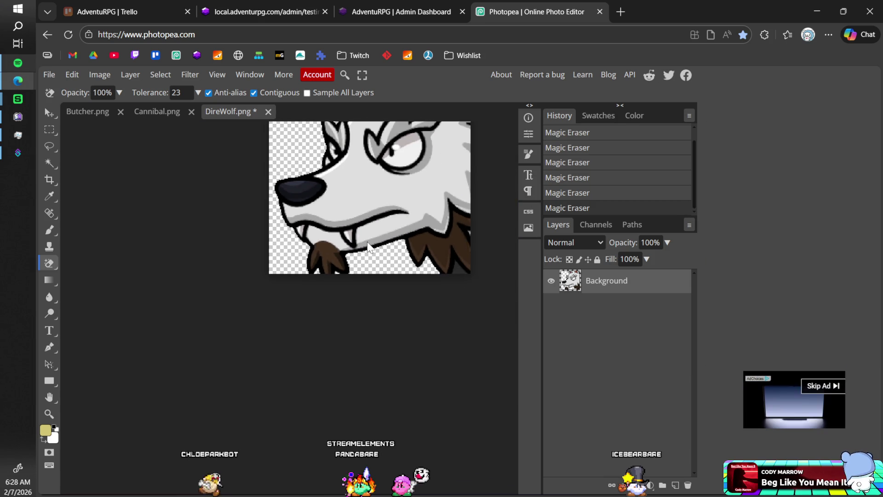
scroll(277, 261, "up", 2)
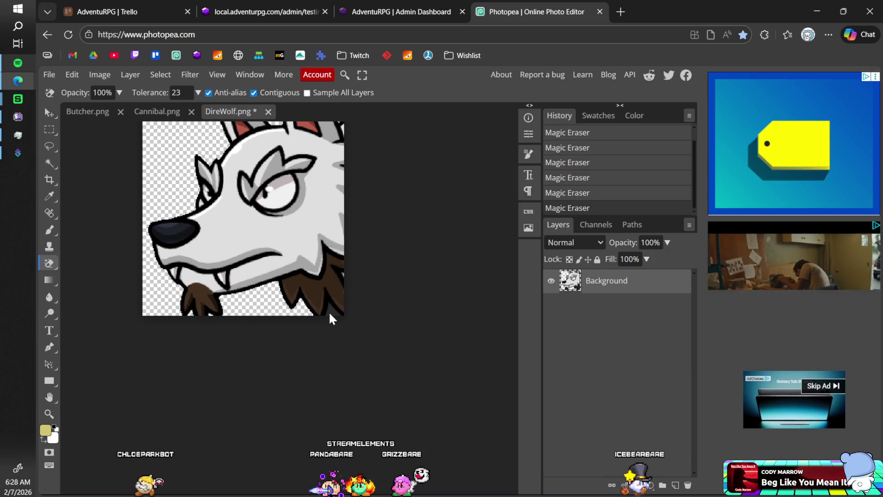
scroll(330, 317, "down", 1)
scroll(332, 316, "up", 2)
key("ctrl+s")
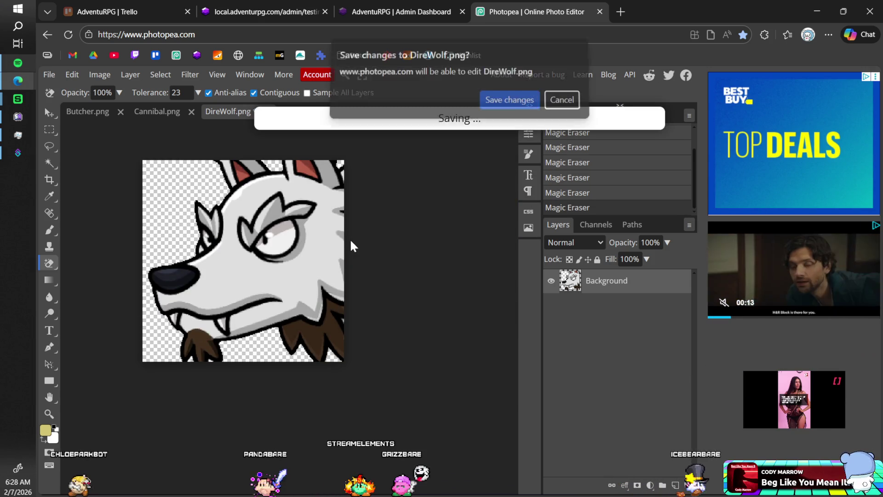
left_click(263, 112)
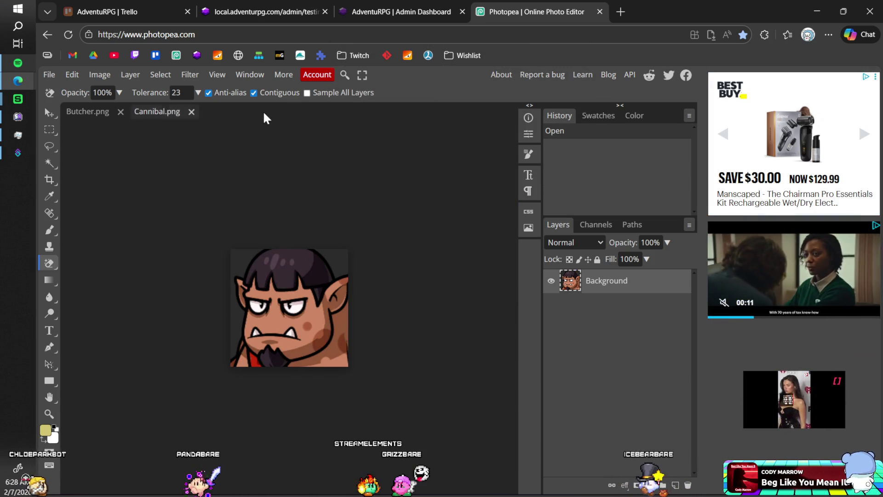
Erase the Cannibal background left and top-right, overwrite Cannibal.png and close it
left_click(239, 269)
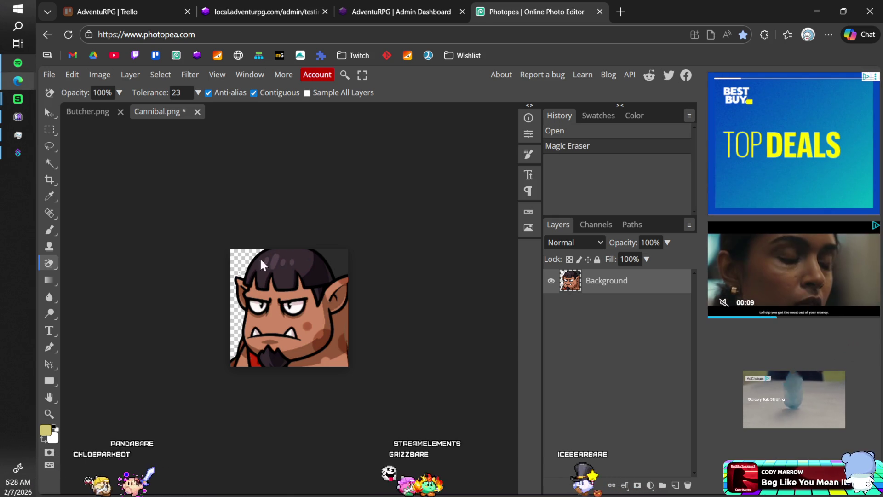
left_click(343, 262)
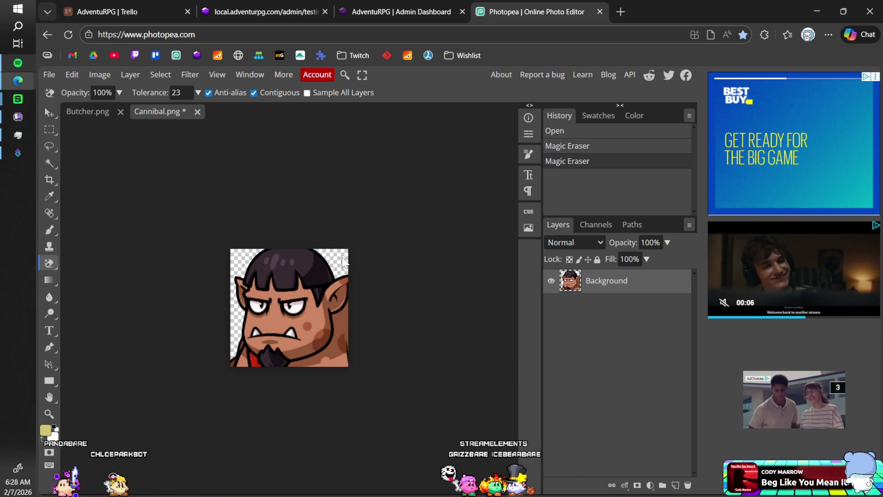
key("ctrl+s")
left_click(509, 104)
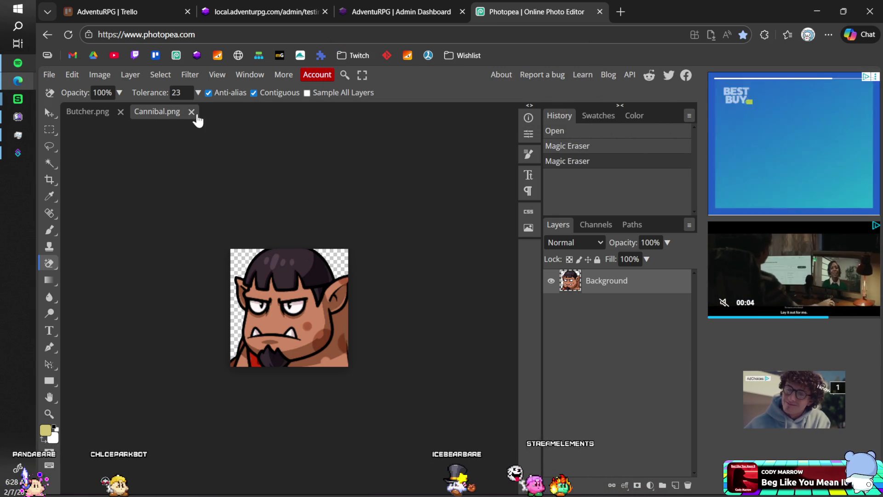
left_click(191, 111)
Erase the Butcher background corners, overwrite Butcher.png and close it
left_click(242, 261)
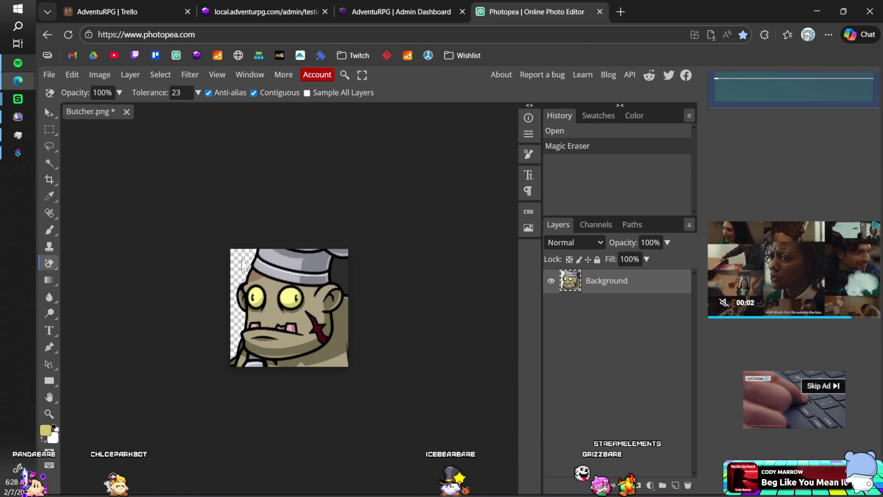
left_click(344, 264)
key("ctrl+s")
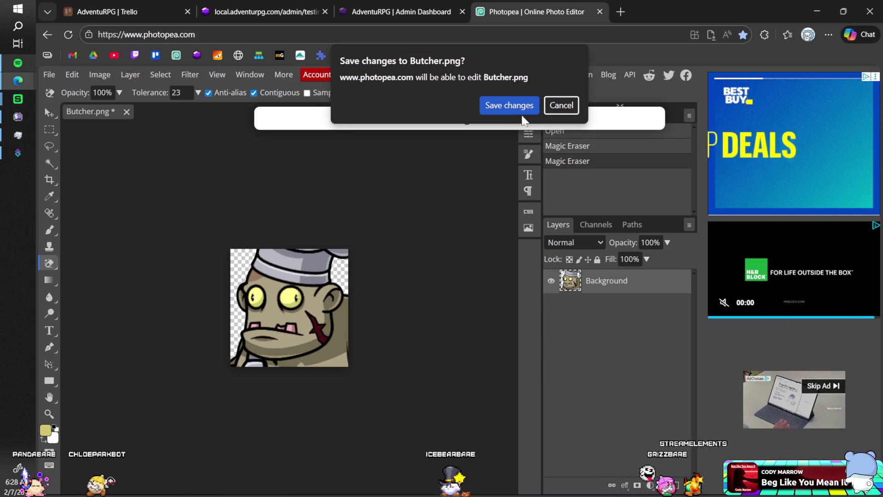
left_click(509, 98)
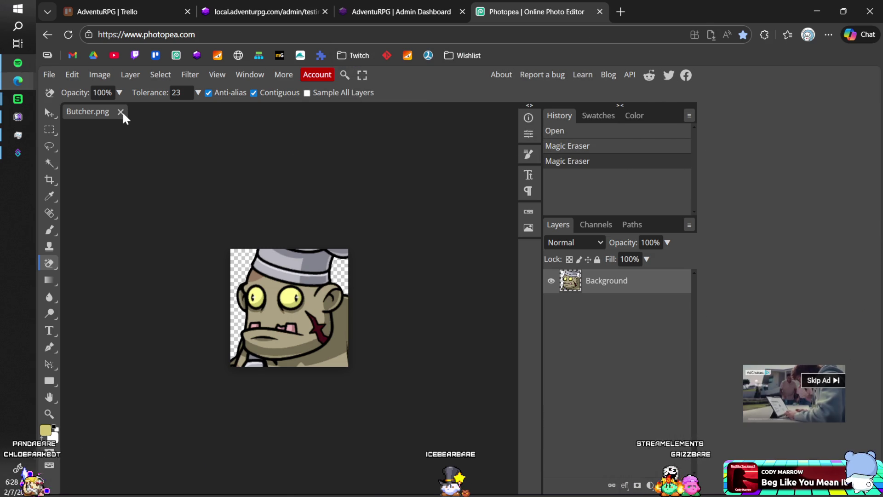
left_click(120, 112)
Shift-select Butcher.png through Wolf.png in AdventuRPG and open all eight icons
left_click(361, 200)
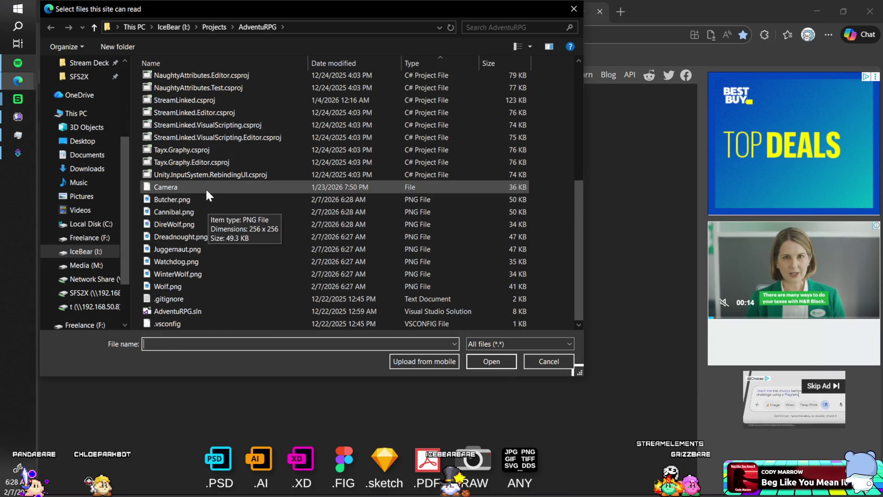
left_click(206, 198)
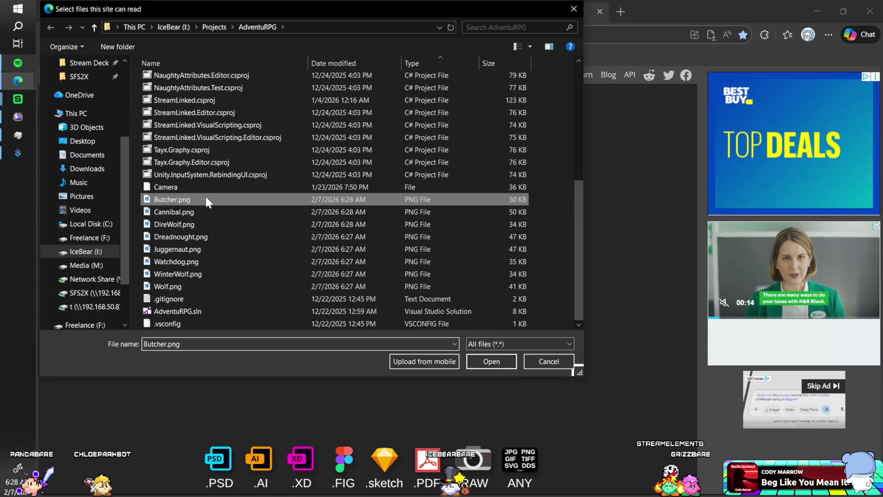
left_click(209, 285, "shift")
left_click(498, 362)
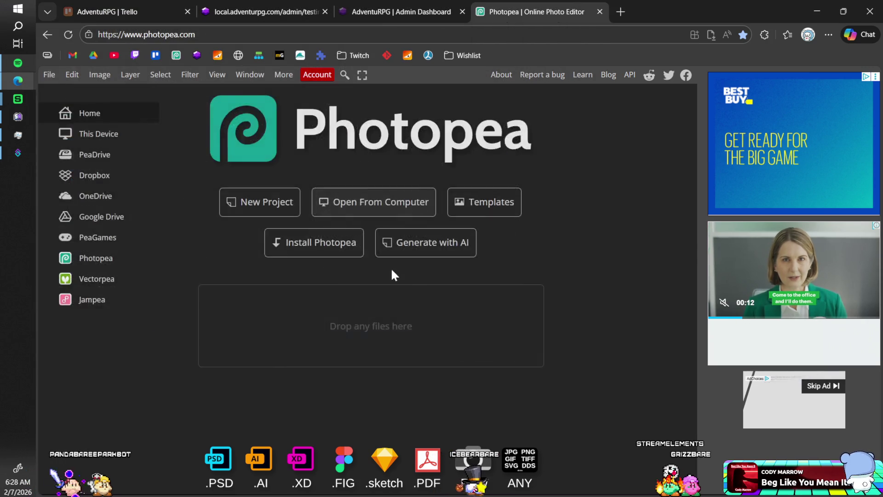
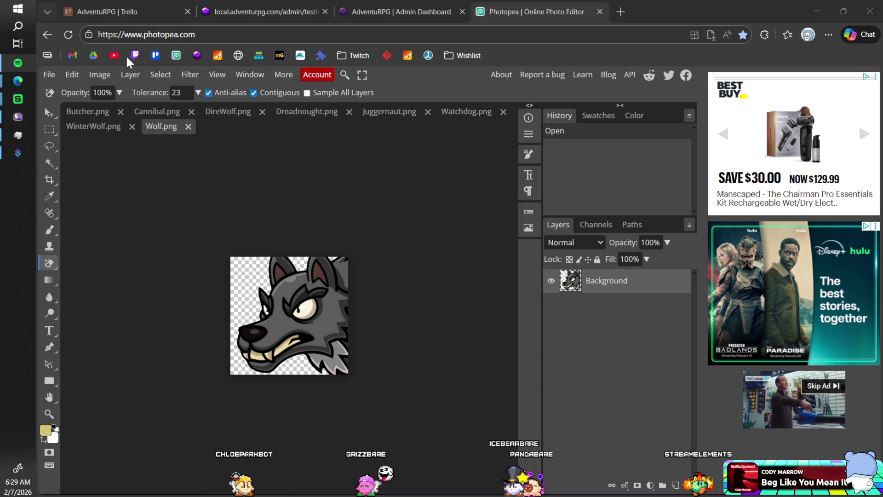
Confirm the Wolf icon's canvas is 256×256 in the Canvas Size dialog without changing it
left_click(98, 75)
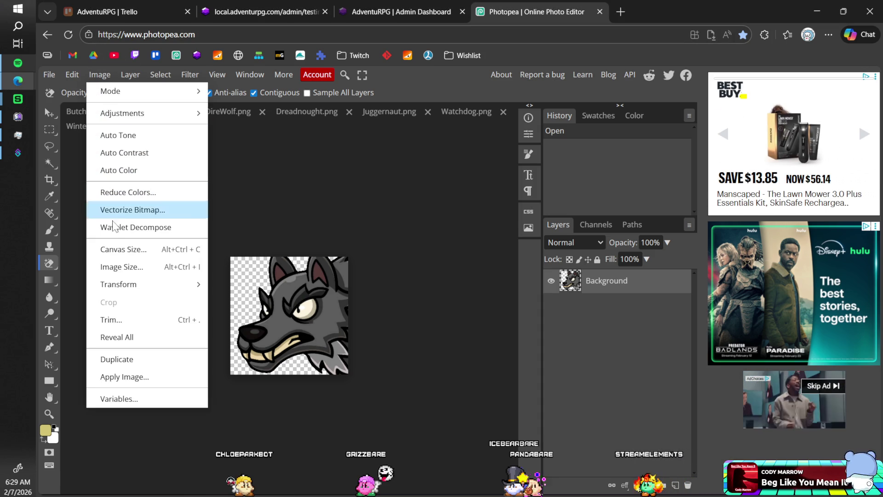
left_click(115, 248)
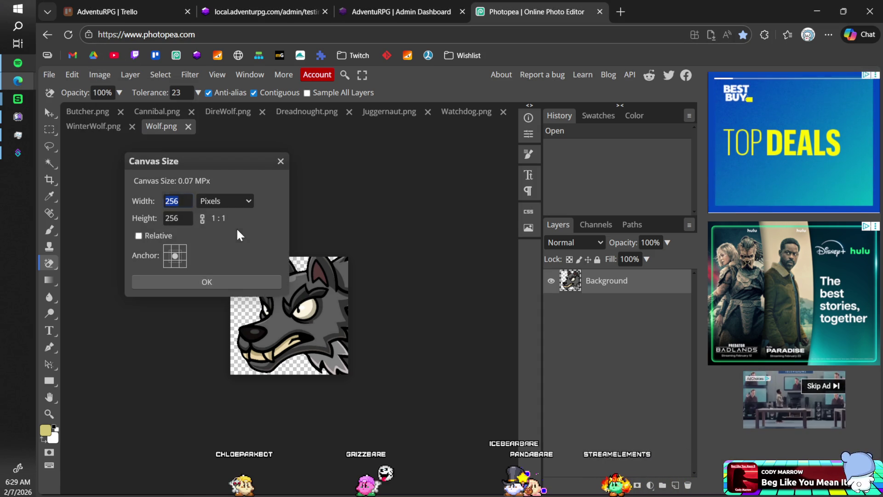
left_click(280, 167)
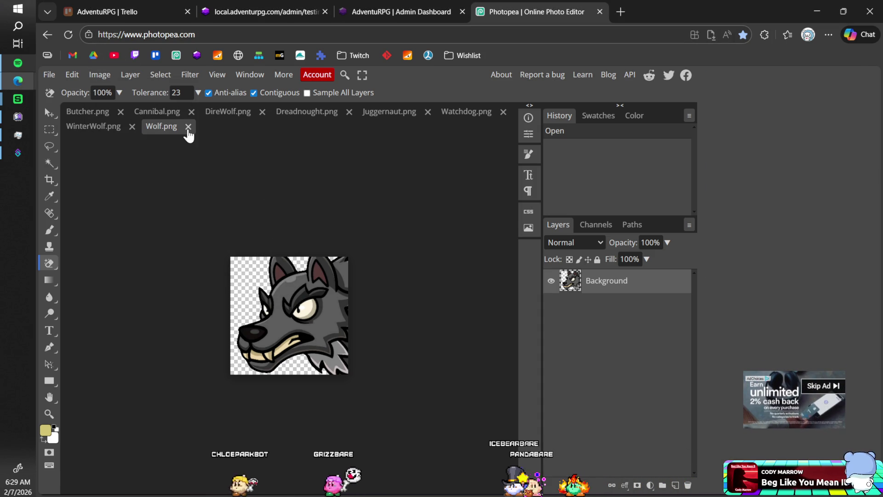
Close all eight icon images, Wolf.png through Butcher.png, then close Photopea
left_click(188, 128)
left_click(133, 129)
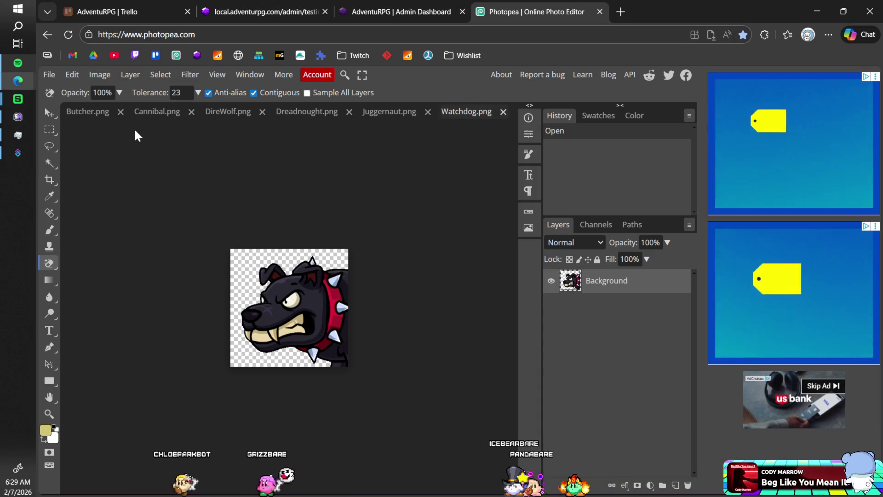
left_click(504, 111)
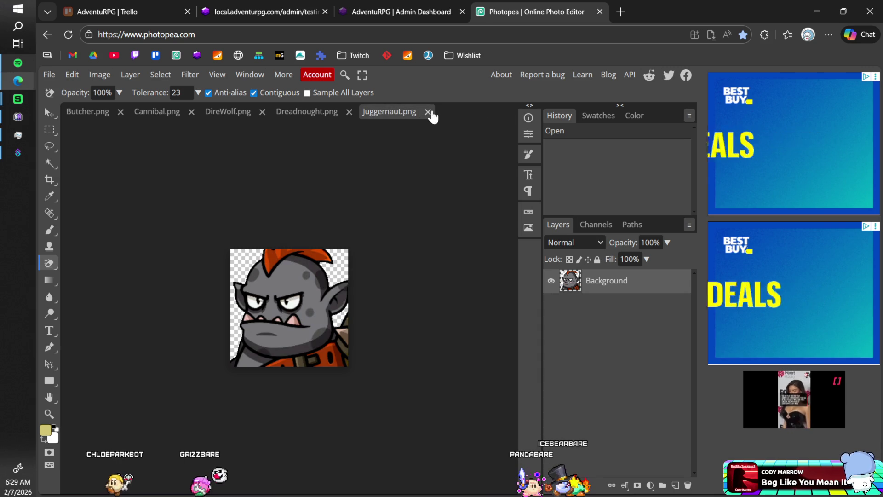
left_click(429, 112)
left_click(349, 112)
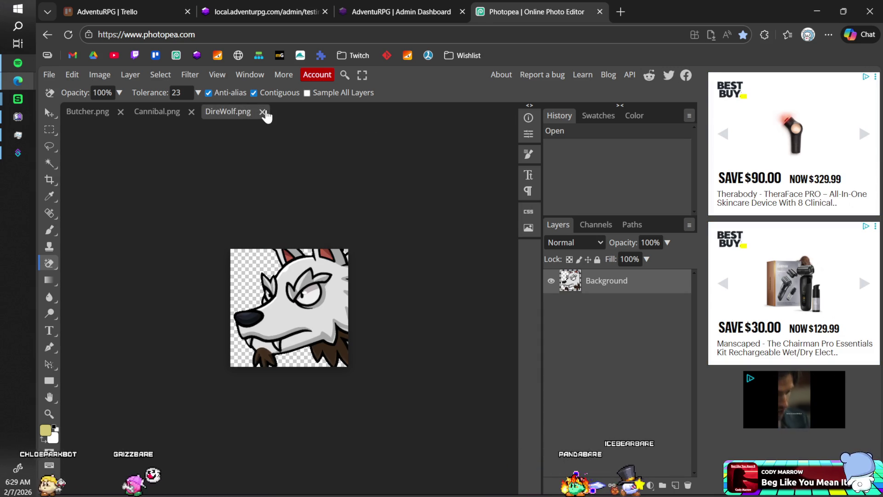
left_click(264, 112)
left_click(192, 112)
left_click(121, 112)
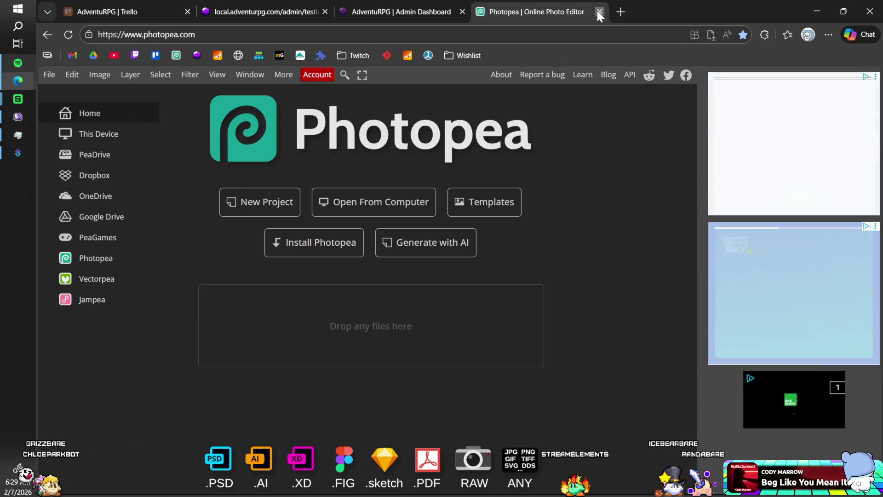
left_click(599, 12)
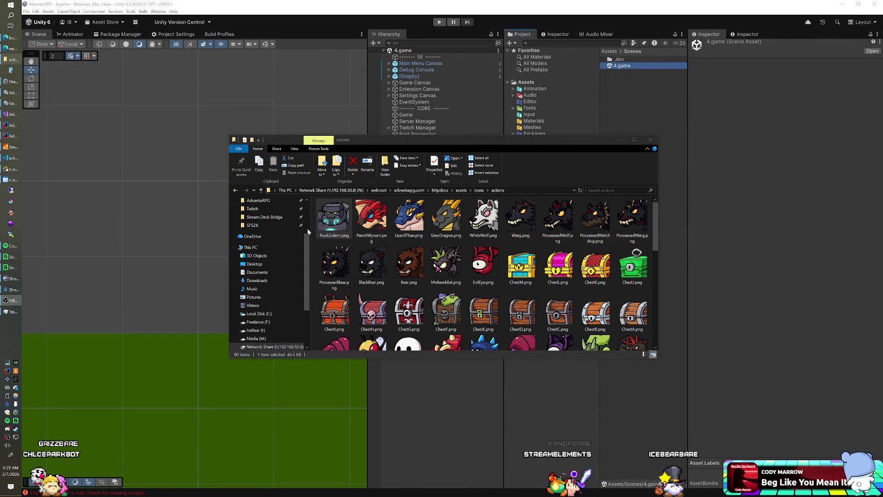
Open the AdventuRPG project folder under Projects on the IceBear (I:) drive
left_click(274, 280)
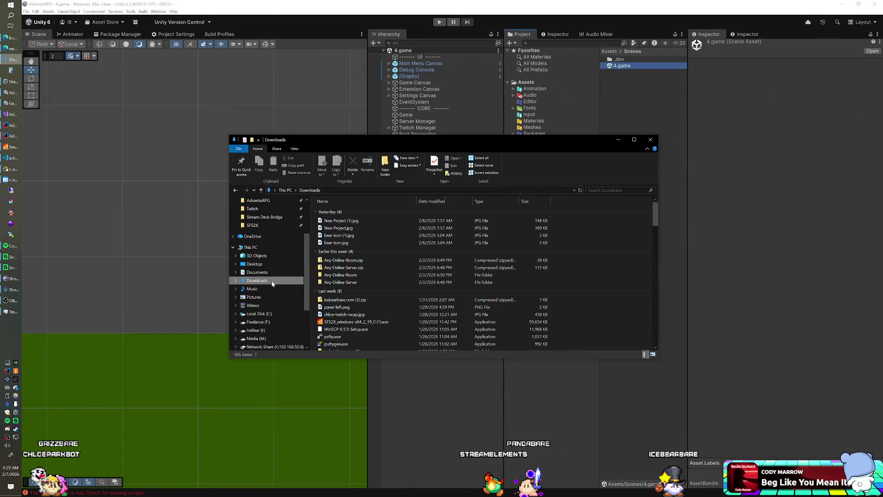
key("alt+Left")
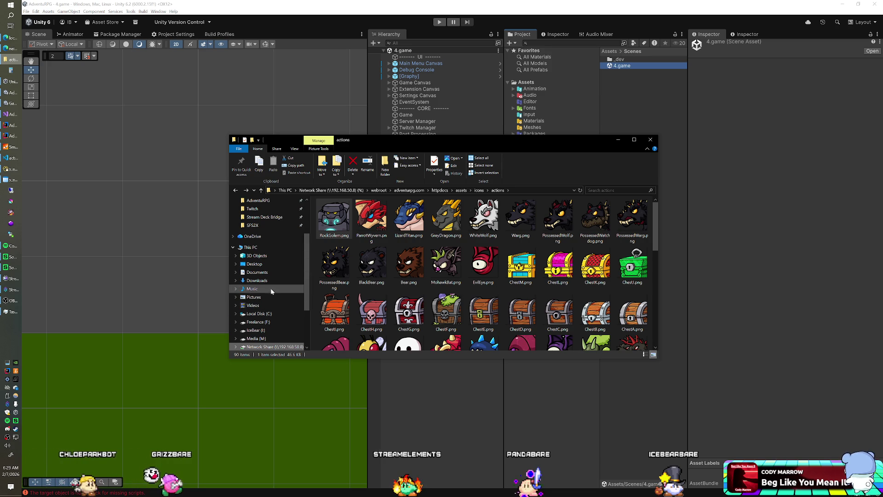
left_click(257, 322)
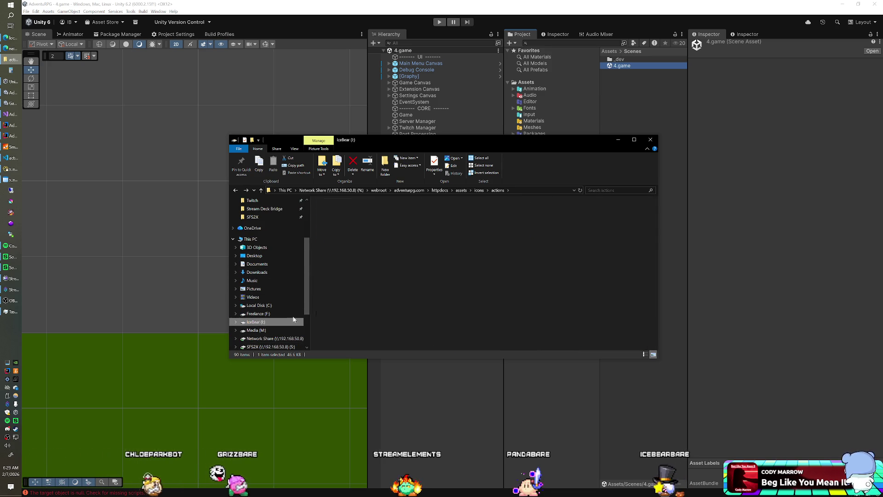
double_click(340, 233)
double_click(340, 219)
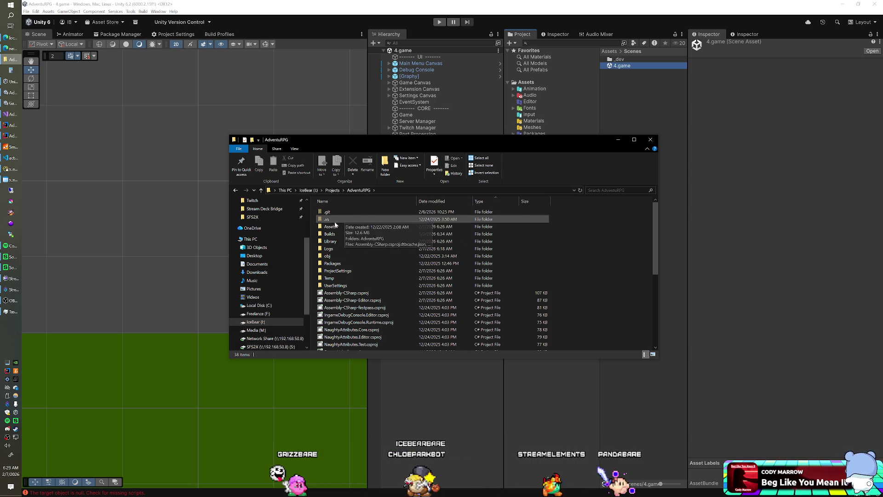
Select the eight new icons, Butcher.png through Wolf.png
scroll(343, 237, "down", 6)
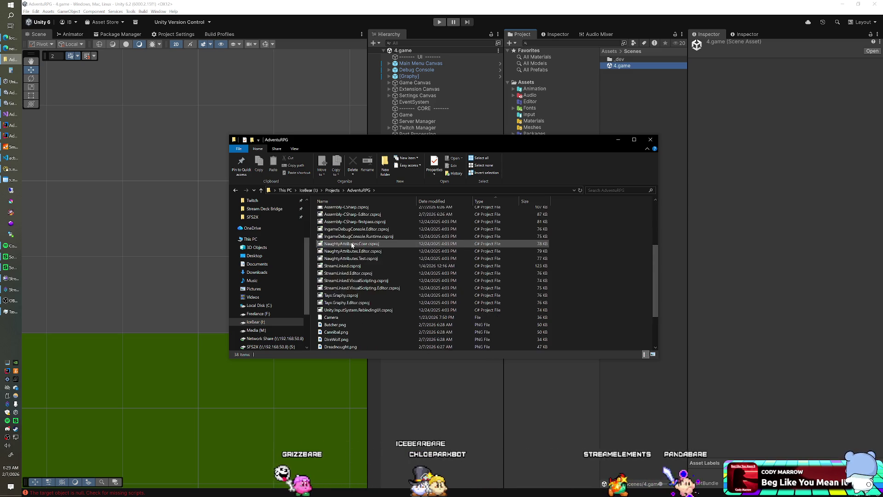
left_click(344, 274)
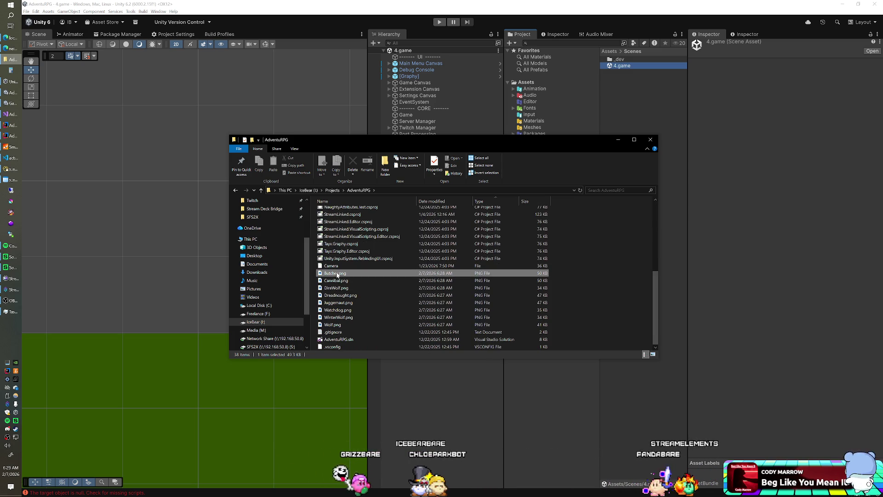
left_click(340, 325, "shift")
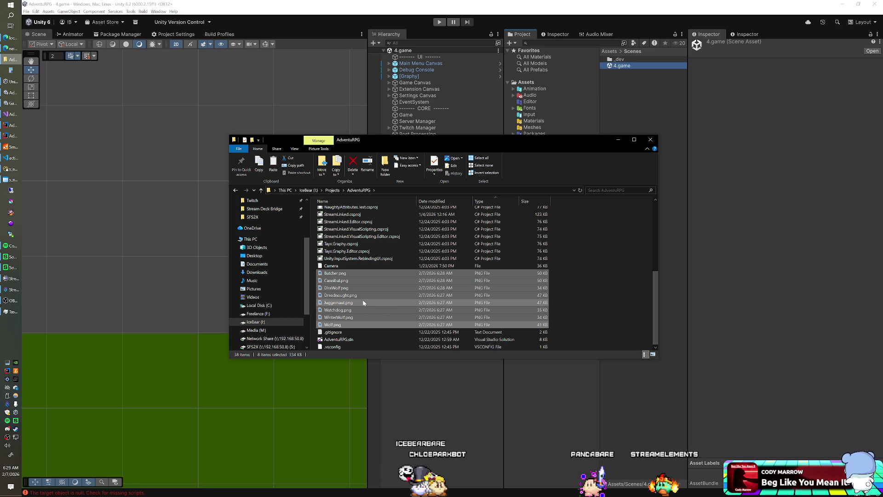
scroll(271, 273, "up", 3)
Paste the eight icons into adventurpg.com's httpdocs/assets/icons/actions folder, then set Explorer aside
left_click(267, 256)
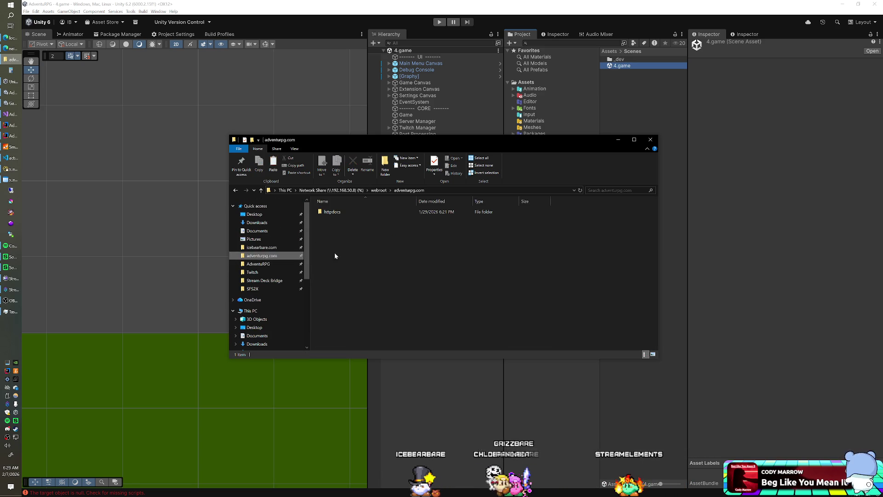
double_click(332, 212)
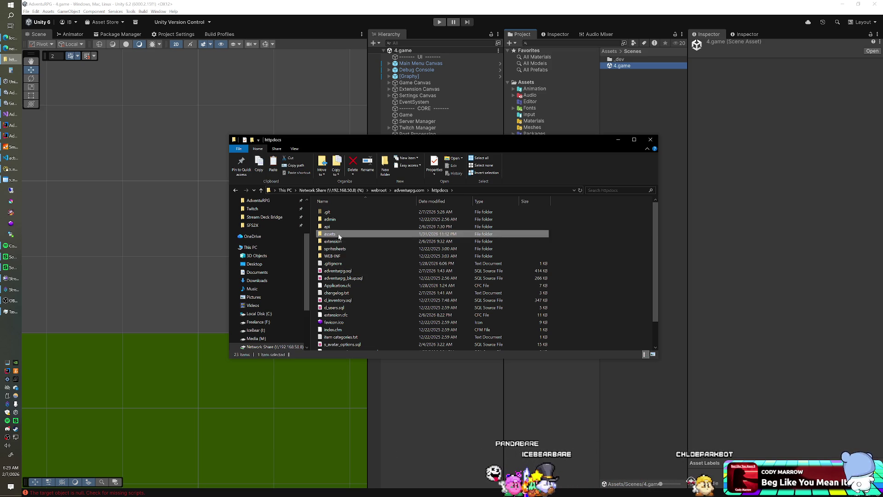
double_click(339, 234)
double_click(407, 226)
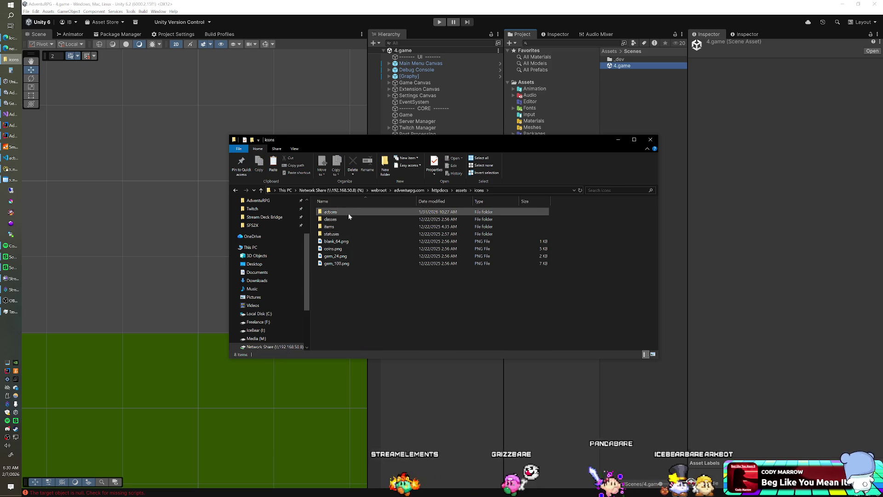
double_click(348, 217)
left_click(370, 237)
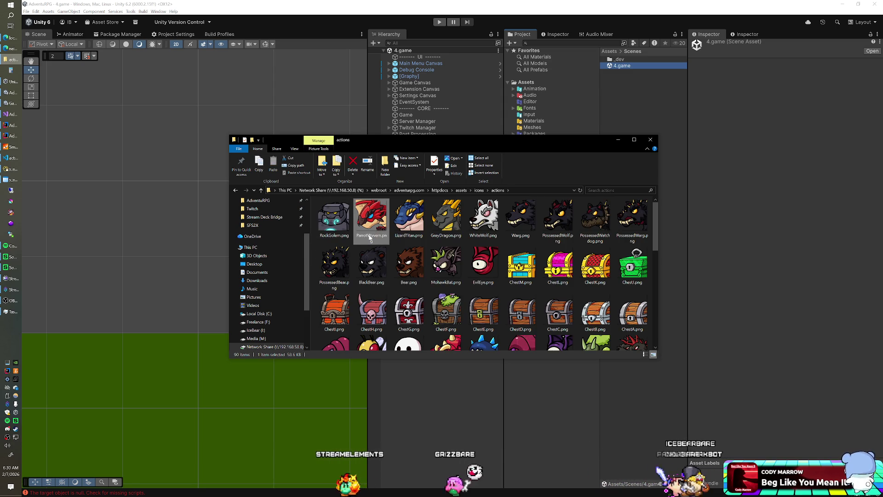
key("ctrl+v")
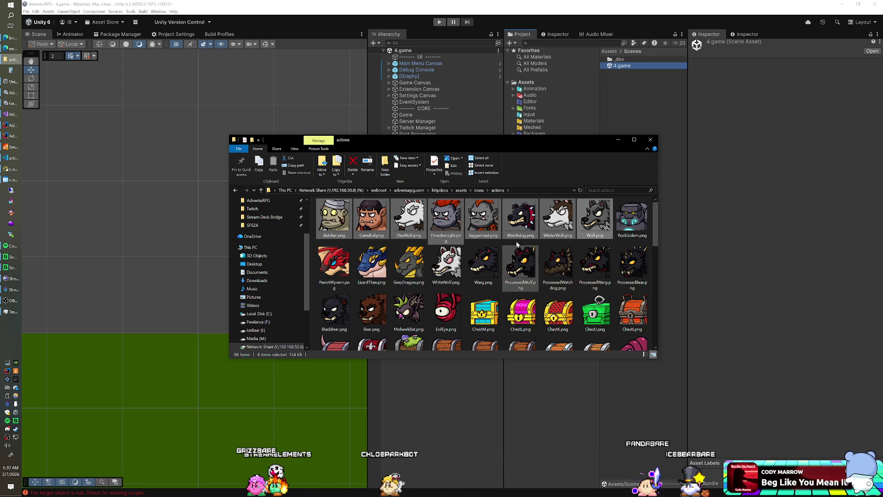
left_click(12, 92)
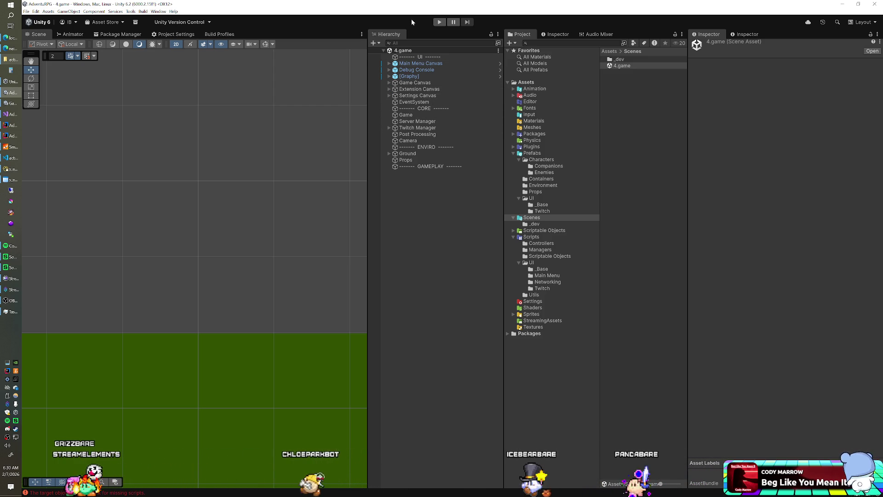
Stop and restart play mode in Unity's 4.game scene, then bring back the actions icon folder
key("alt+Tab")
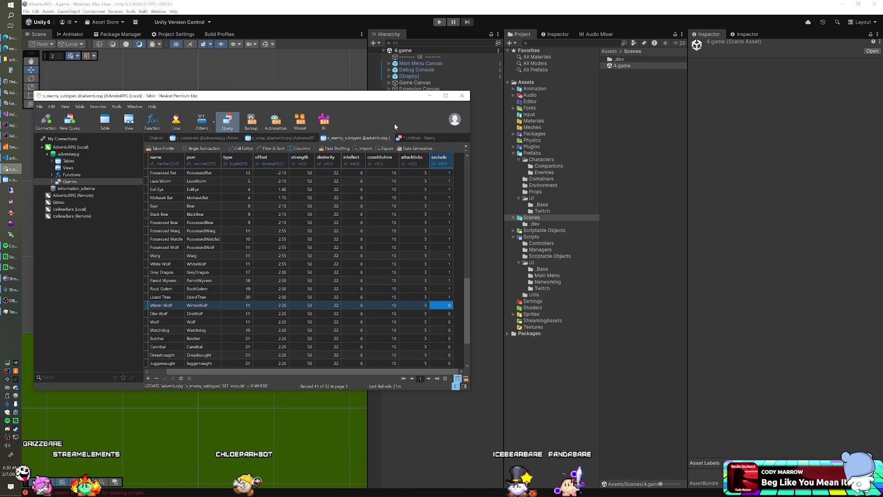
left_click(295, 32)
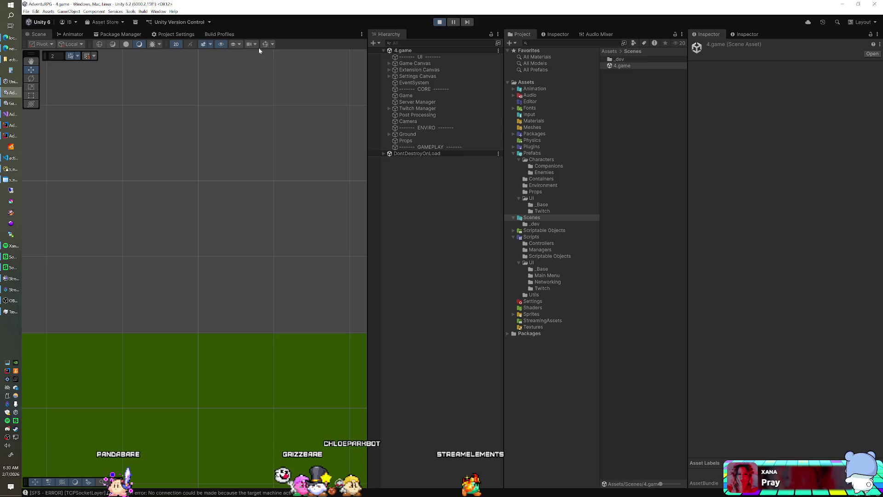
left_click(437, 23)
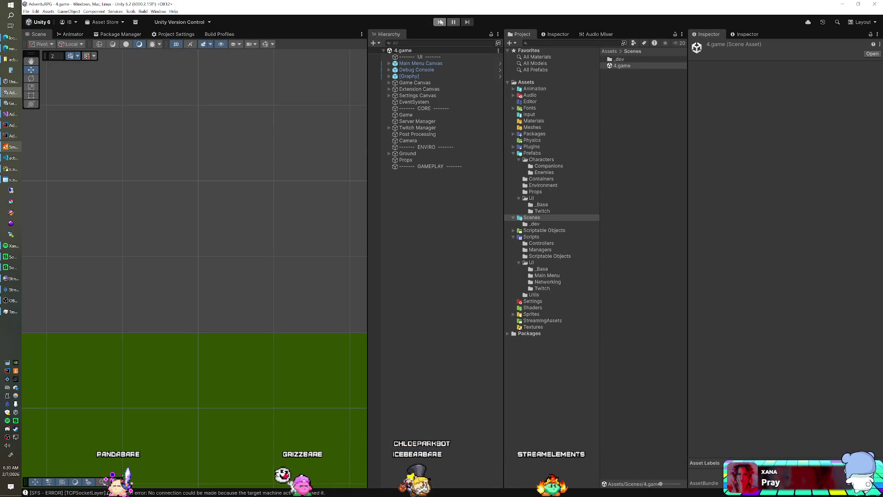
left_click(440, 23)
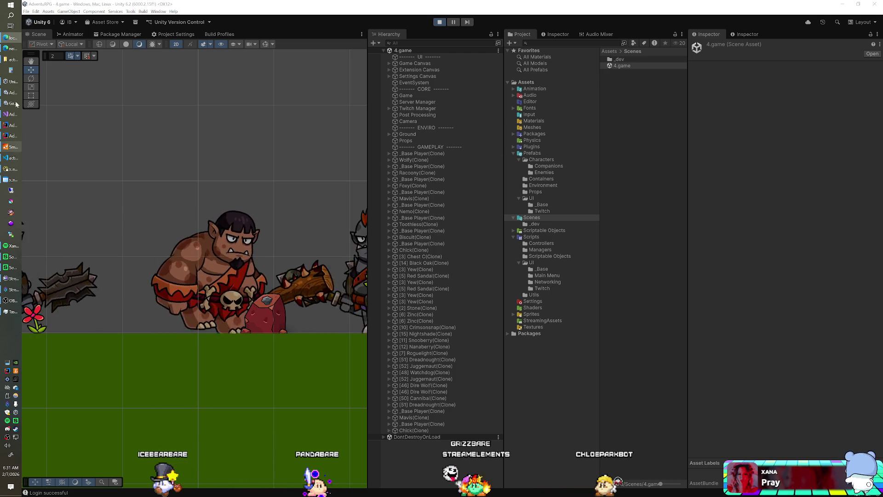
left_click(10, 60)
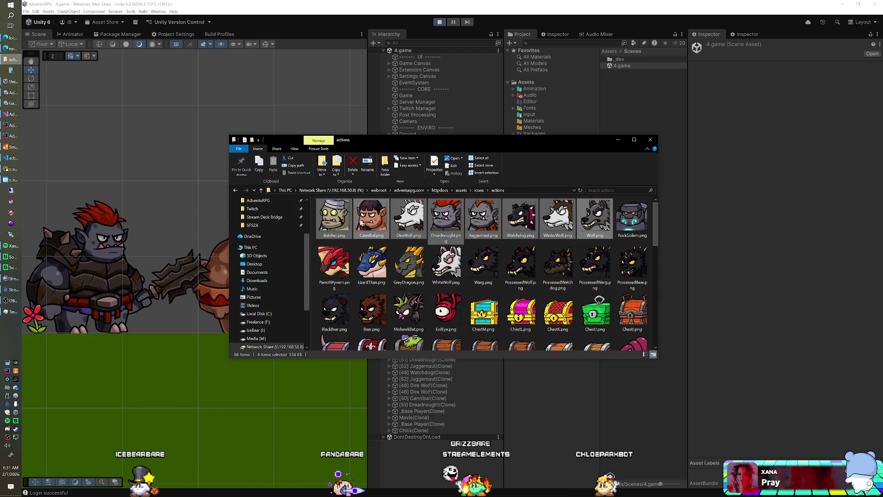
Compare Juggernaut.png with the Juggernaught row at the end of s_enemy_subtypes in Navicat
left_click(483, 217)
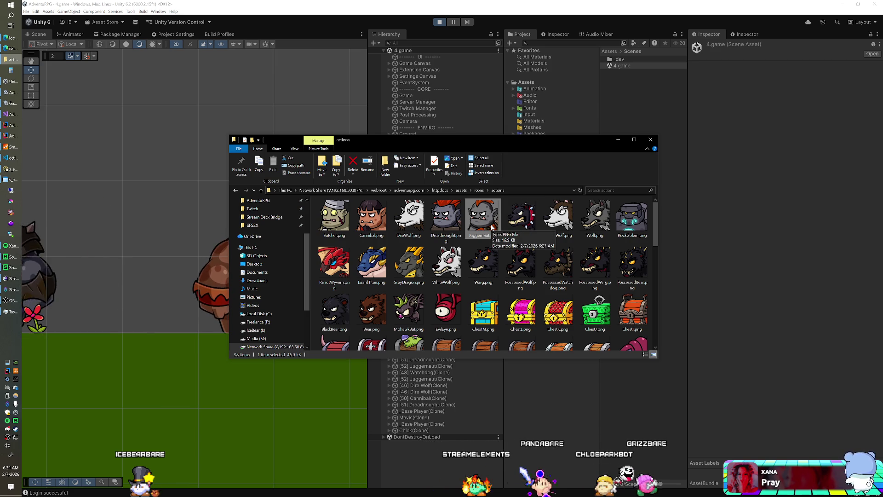
key("alt+Tab")
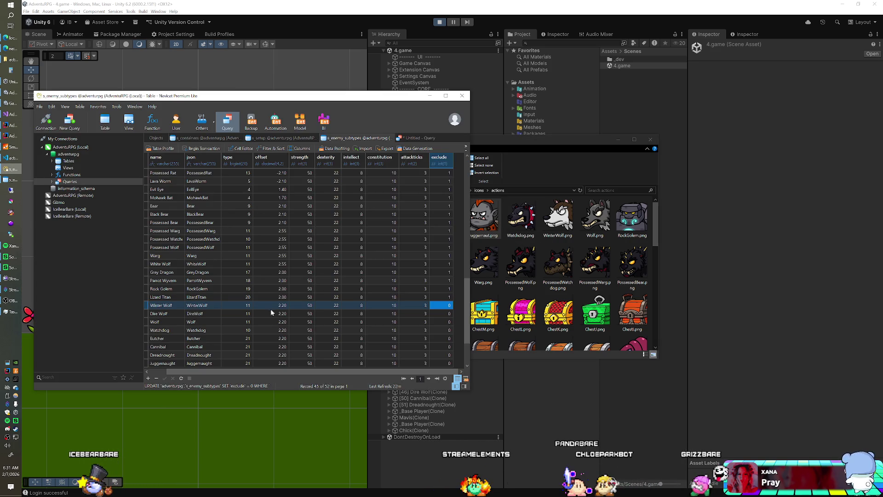
key("Down")
key("Down")
key("Down")
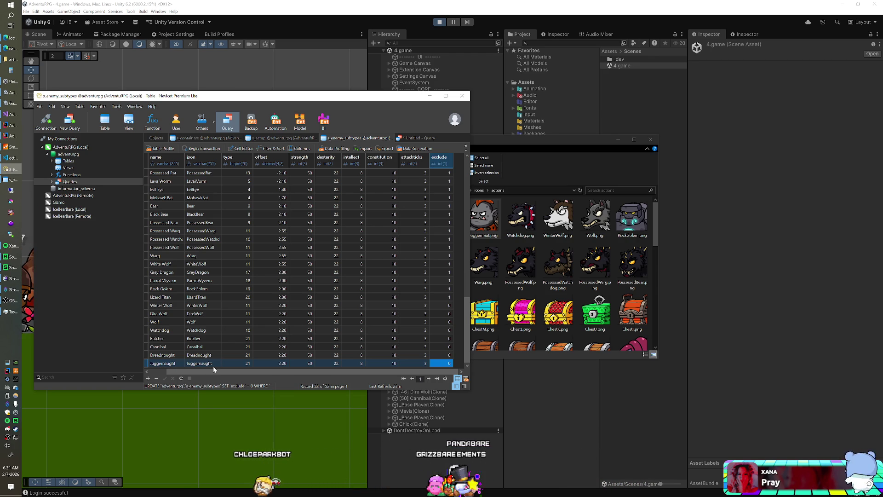
left_click(493, 280)
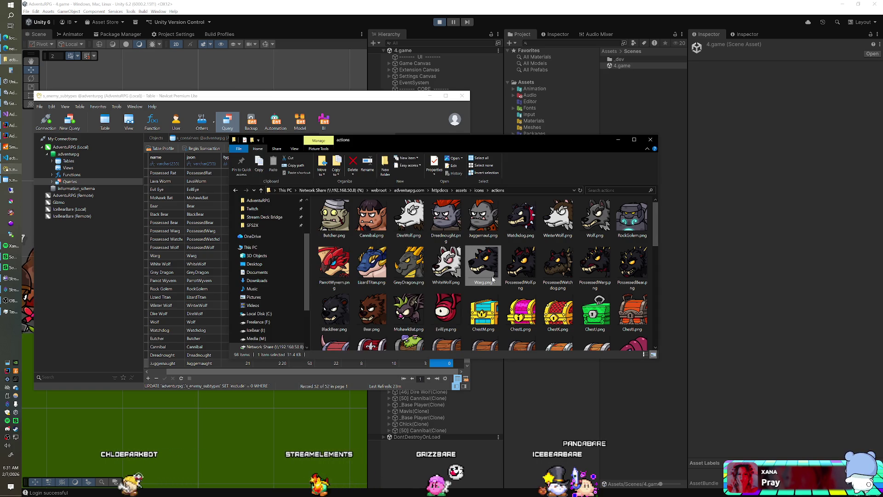
Rename Juggernaut.png to Juggernaught.png, copying the spelling from the database cell
left_click(486, 238)
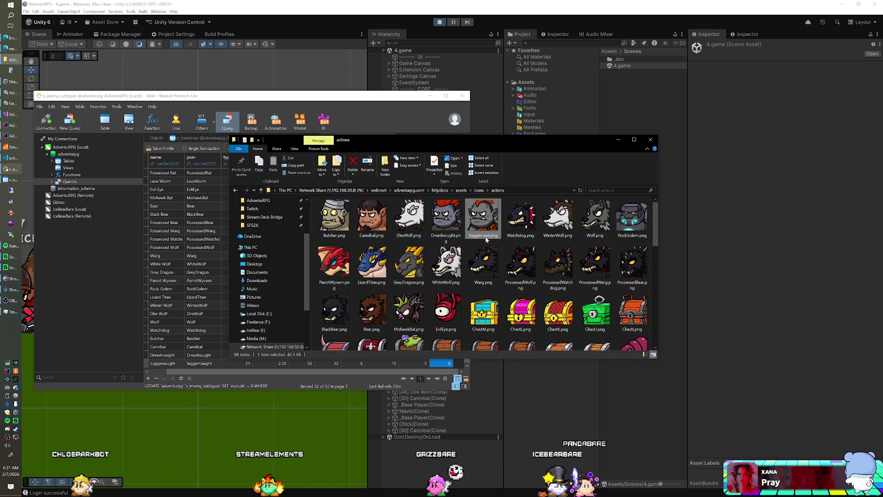
double_click(184, 364)
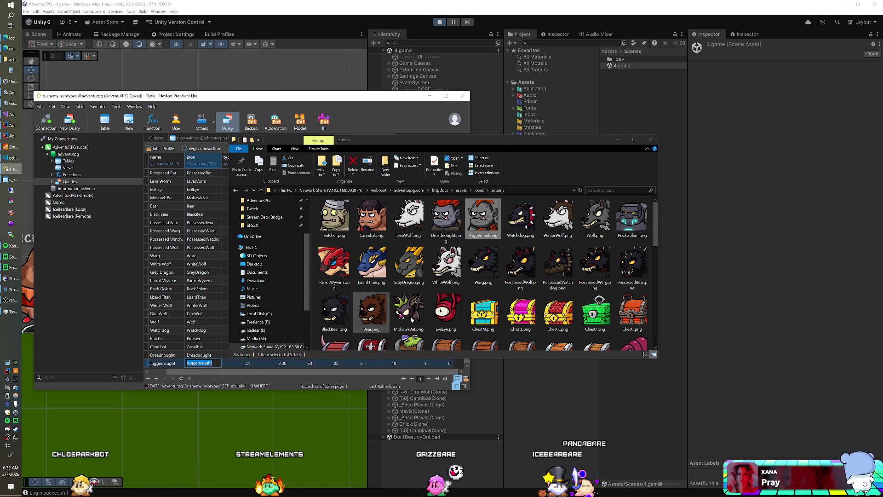
left_click(480, 238)
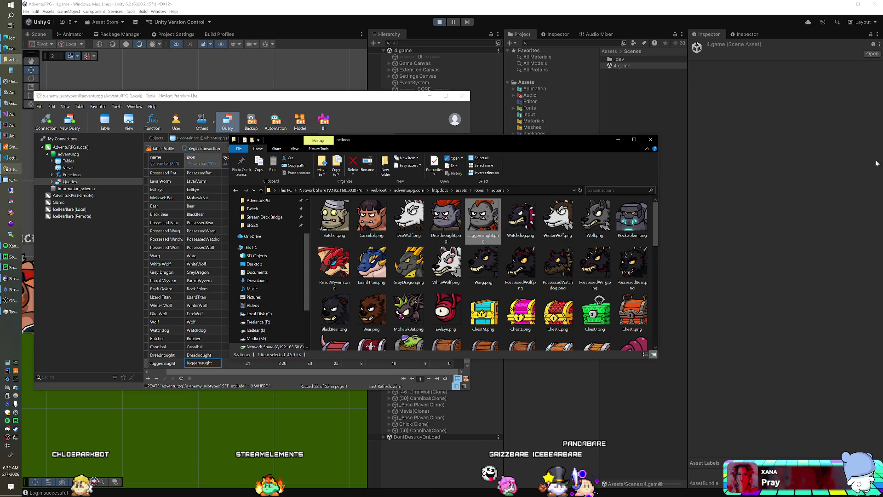
key("alt+Tab")
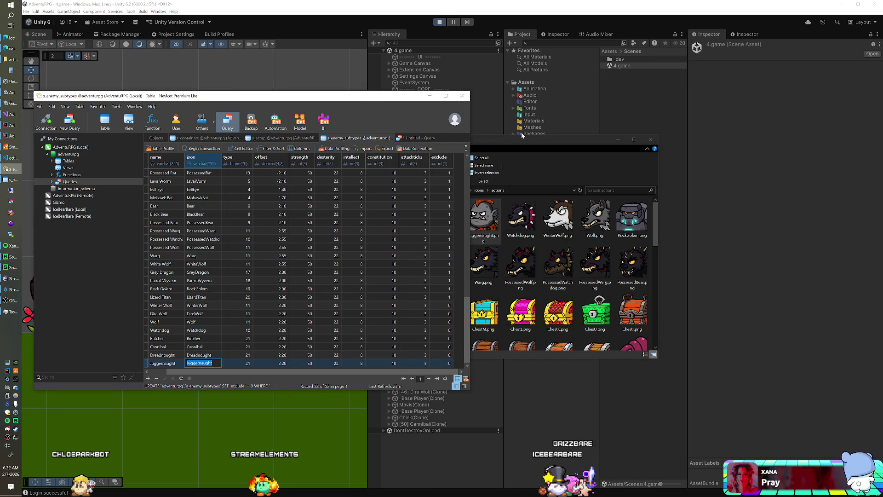
left_click(559, 143)
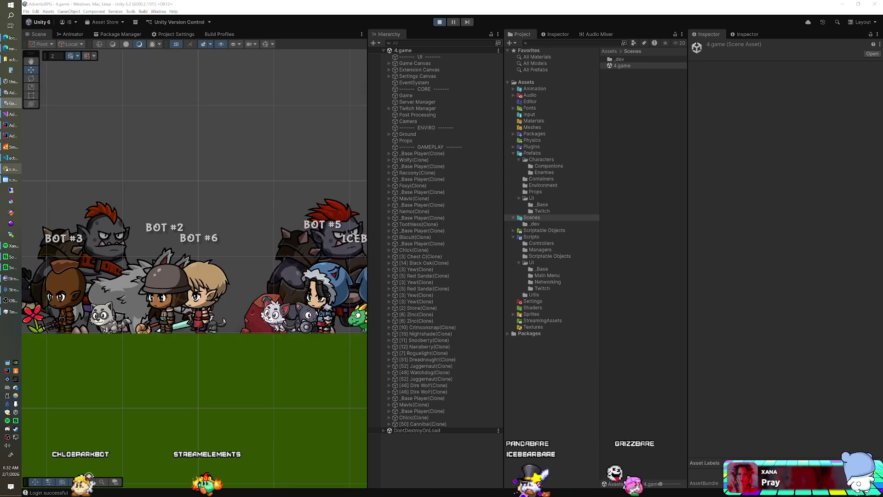
key("ctrl+p")
key("ctrl+p")
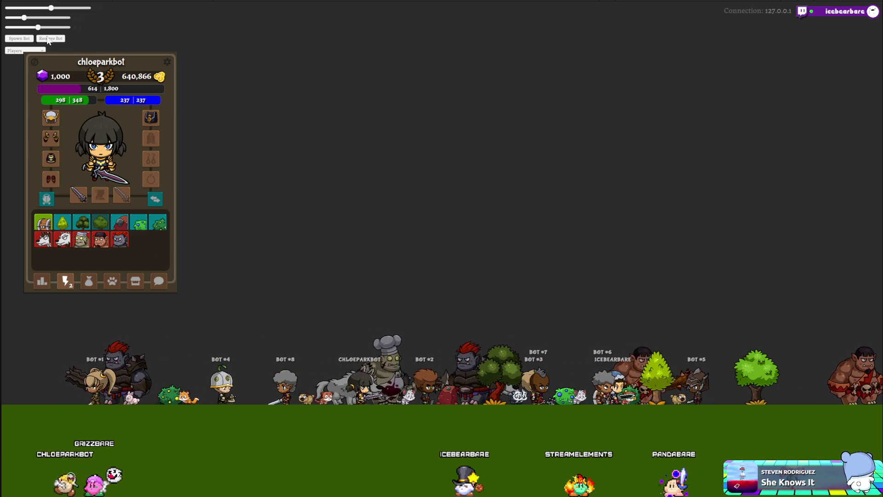
Show name labels for Both, and select the Butcher's Character Canvas > Name Panel
left_click(25, 50)
left_click(16, 79)
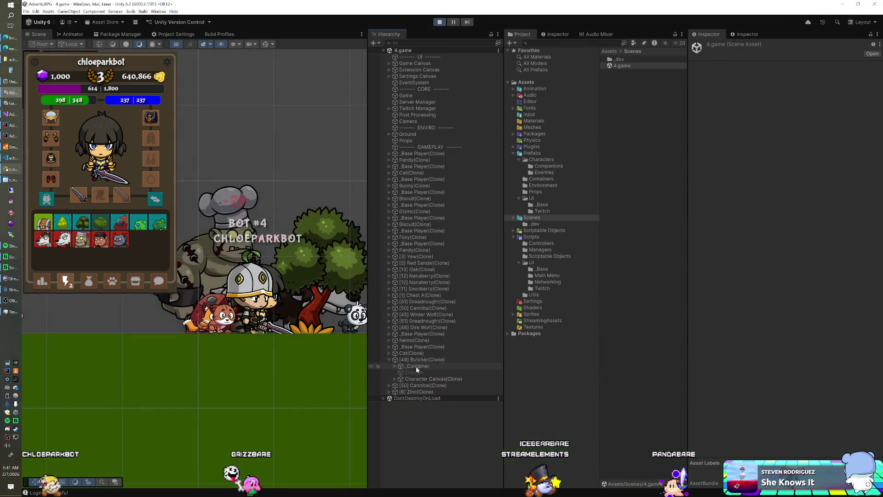
left_click(395, 366)
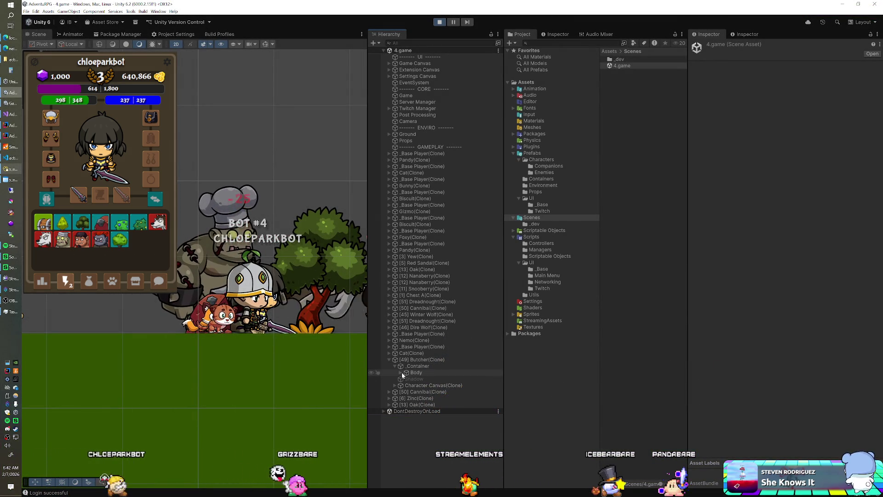
left_click(395, 385)
left_click(432, 391)
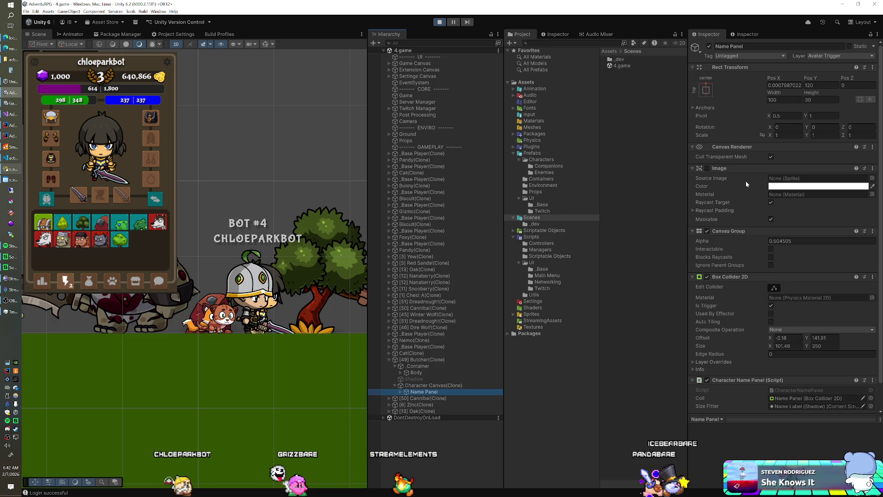
Move the Butcher's Name Panel from Pos Y 240.71 to 215.5
left_click(825, 80)
mouse_move(825, 80)
left_mouse_down()
mouse_move(181, 87)
mouse_move(215, 89)
left_mouse_up()
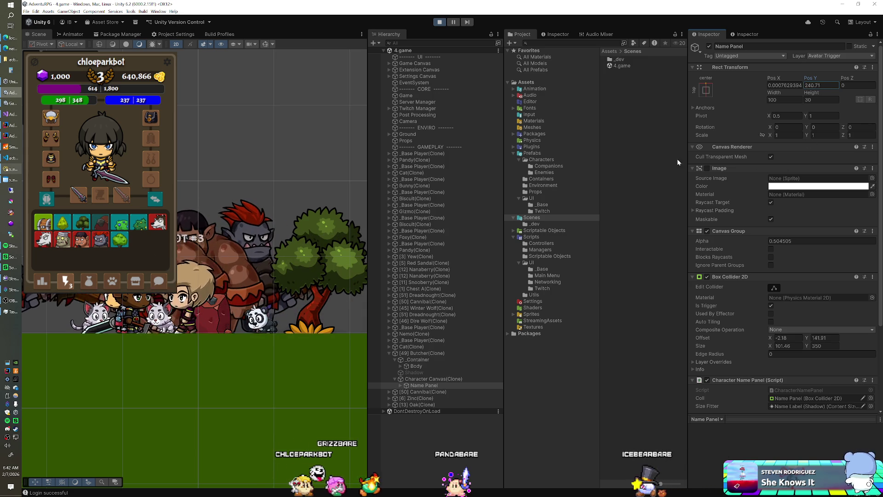
left_click_drag(844, 104, 796, 82)
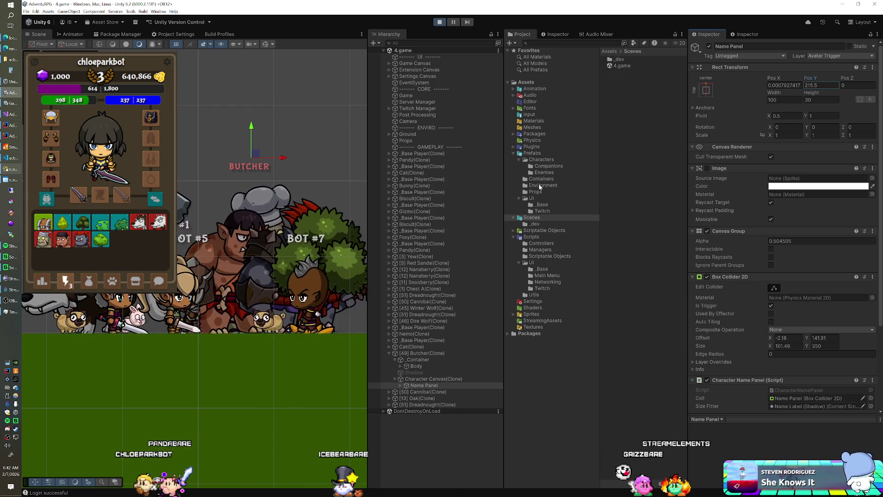
left_click(542, 172)
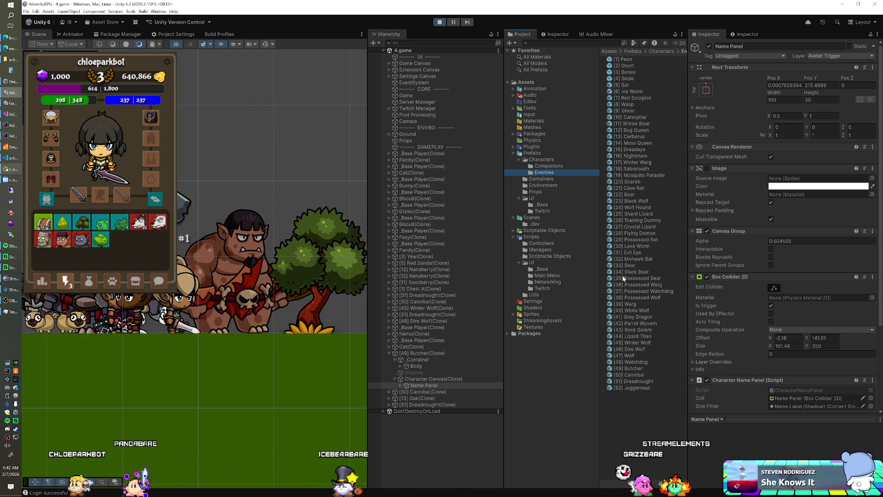
Set the Butcher prefab's MMO Enemy Name Label Height to 250
left_click(628, 368)
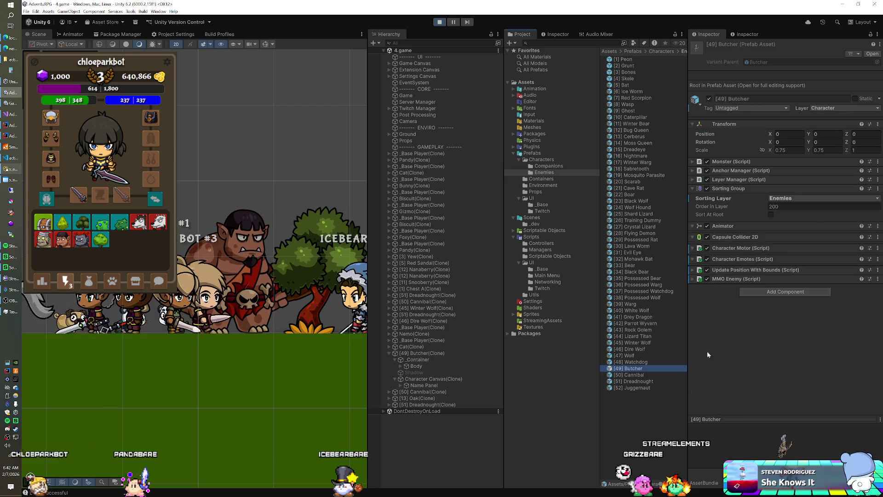
left_click(695, 189)
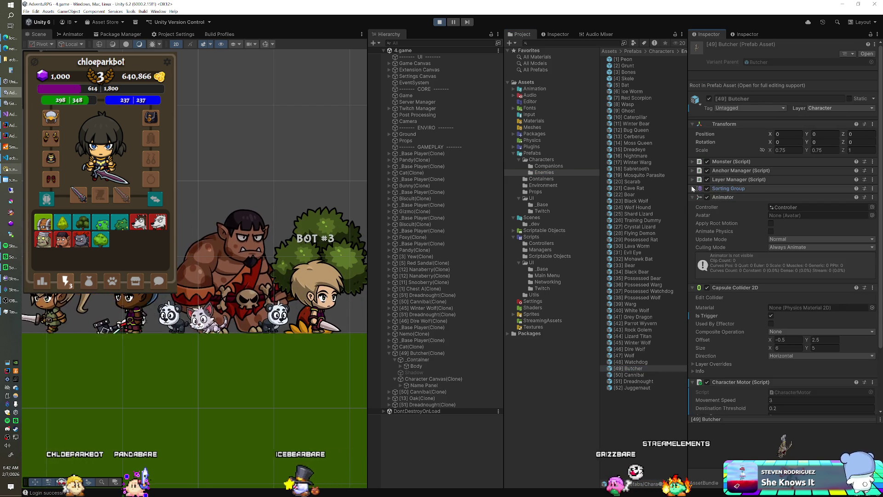
left_click(693, 124)
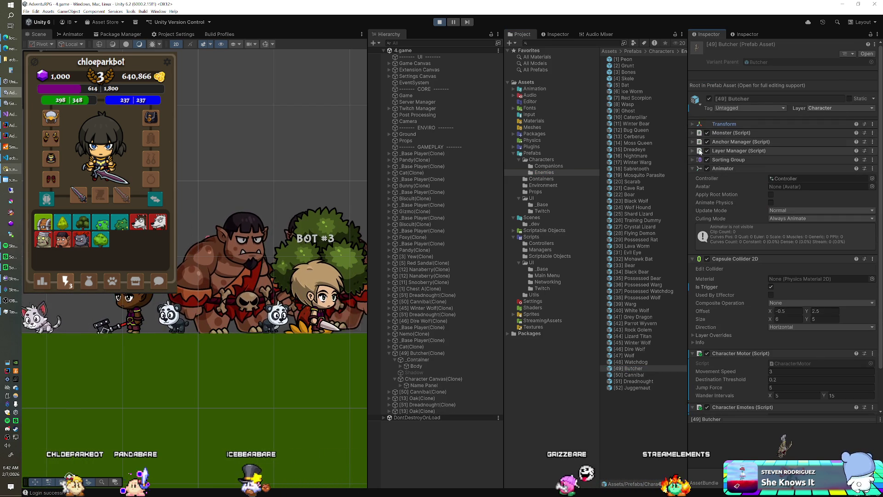
left_click(693, 169)
left_click(693, 177)
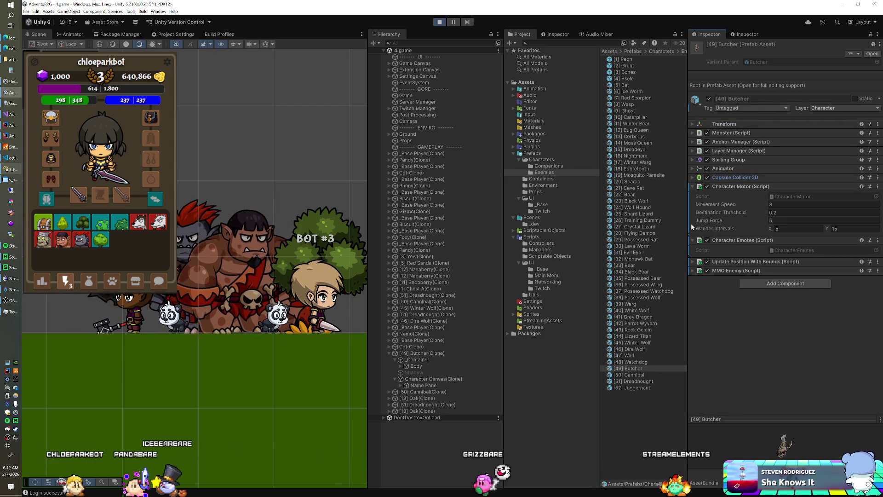
left_click(693, 187)
left_click(694, 196)
left_click(700, 214)
left_click(778, 247)
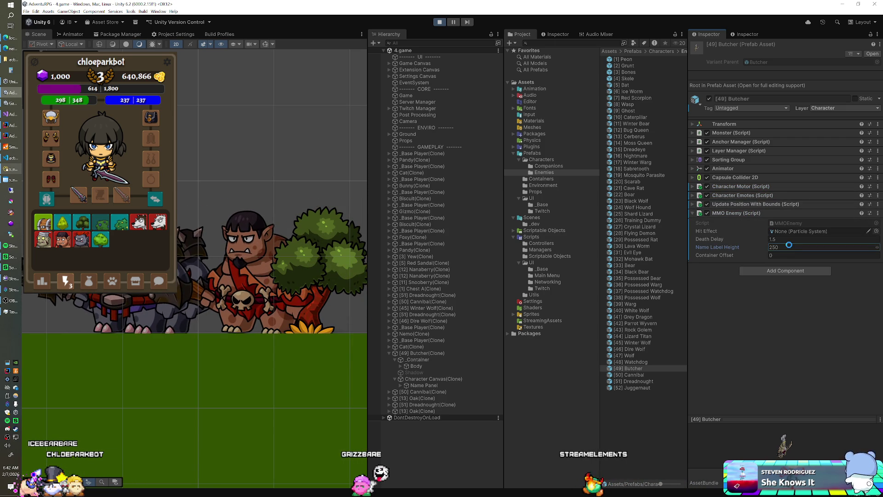
Lower the Cannibal clone's Name Panel from Pos Y 120 to 182.2998
left_click(398, 392)
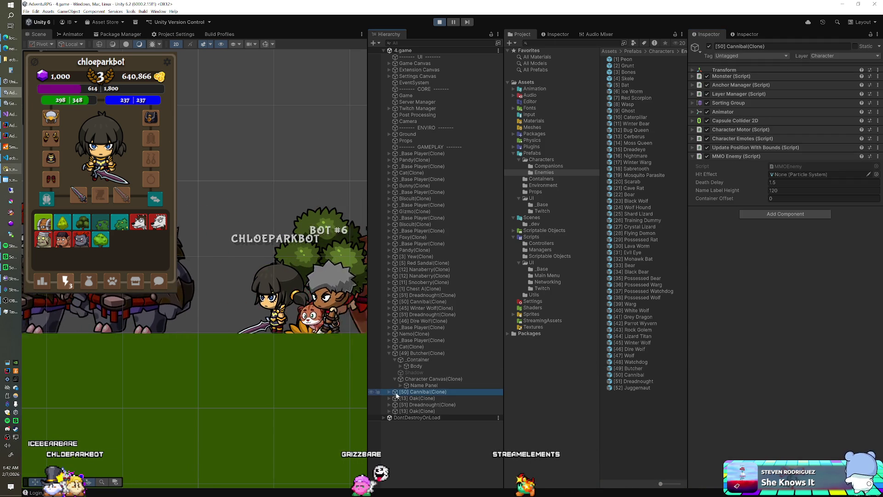
left_click(390, 392)
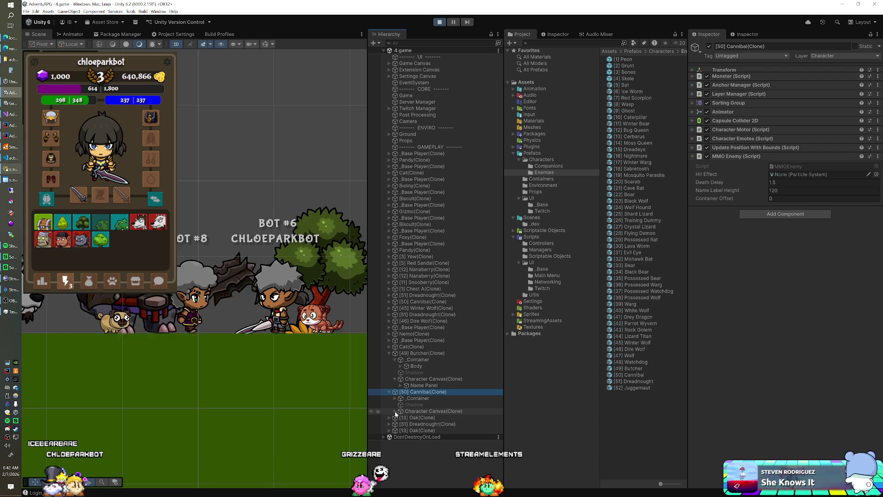
left_click(416, 418)
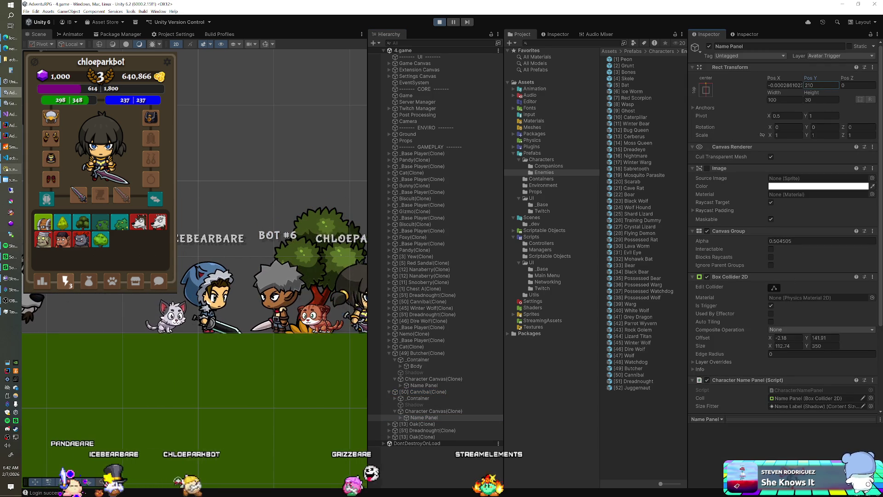
left_click_drag(814, 78, 785, 81)
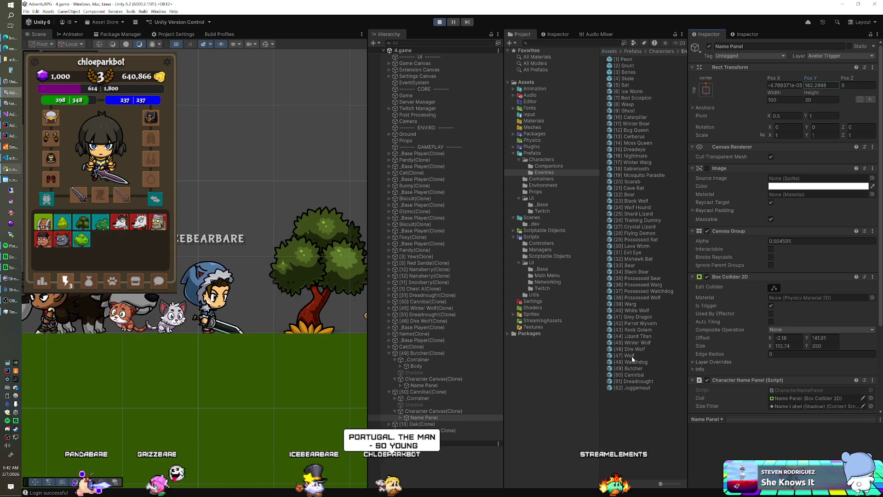
left_click(632, 375)
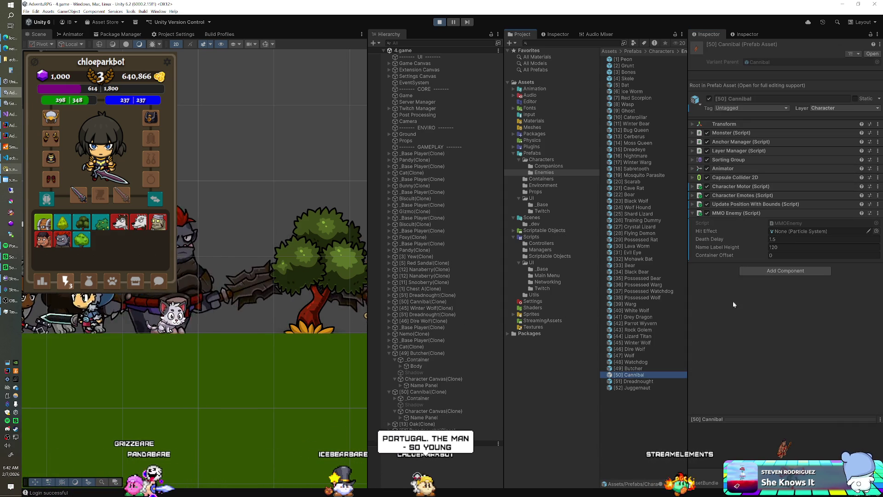
Set Name Label Height 180 on the Cannibal prefab and 195 on the Dreadnought, after testing its Name Panel Pos Y
left_click(791, 255)
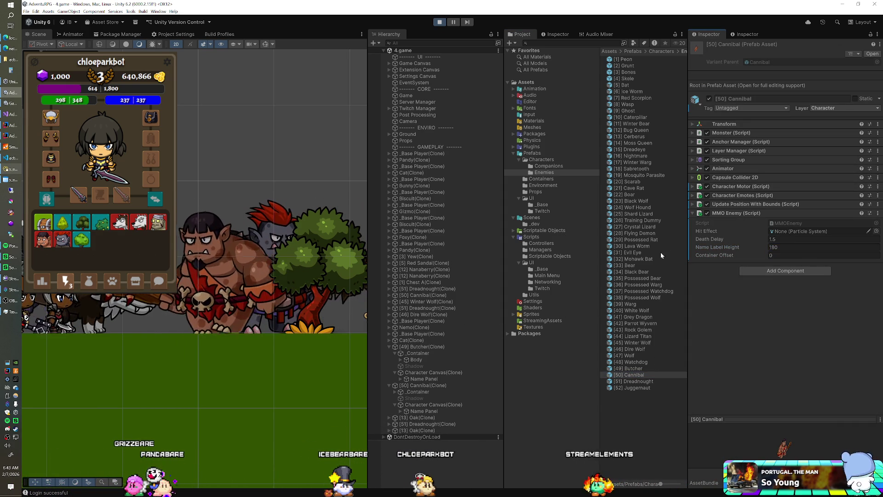
left_click(641, 382)
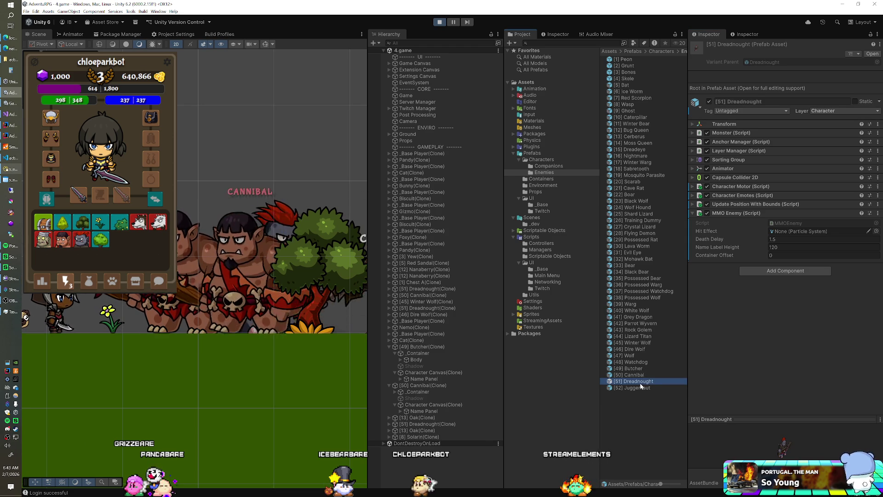
left_click(388, 424)
left_click(395, 443)
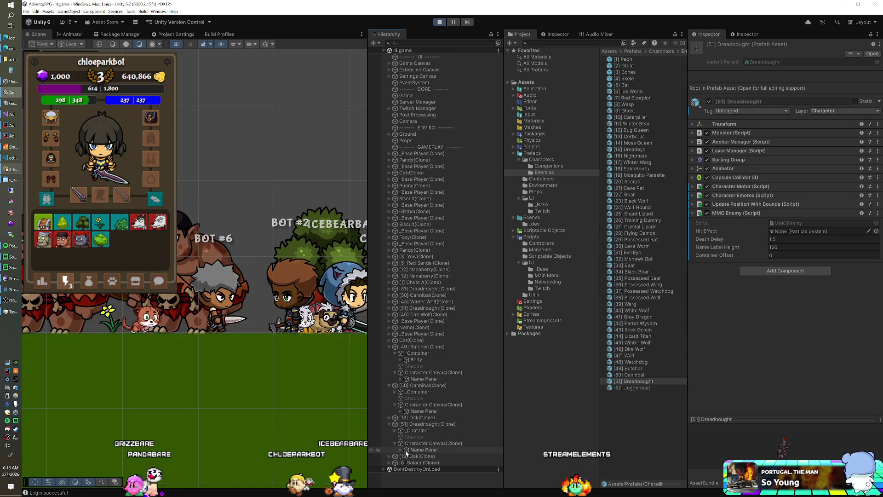
left_click(821, 87)
key("BackSpace")
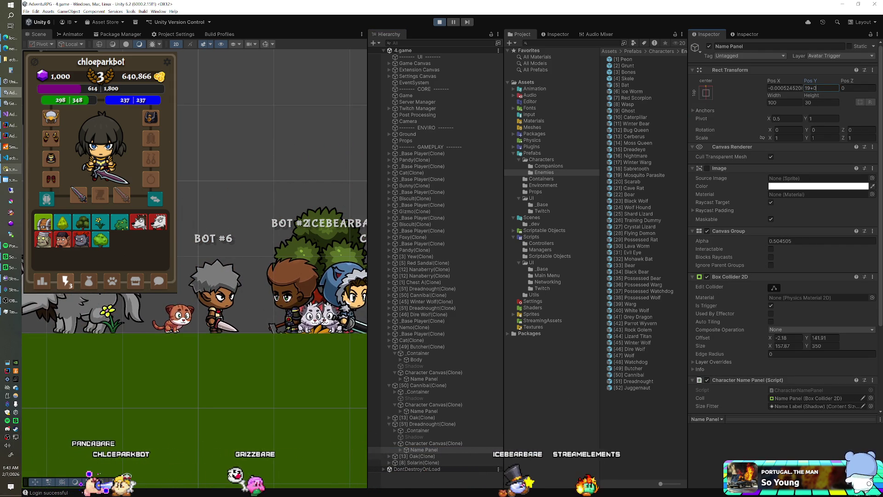
type("9")
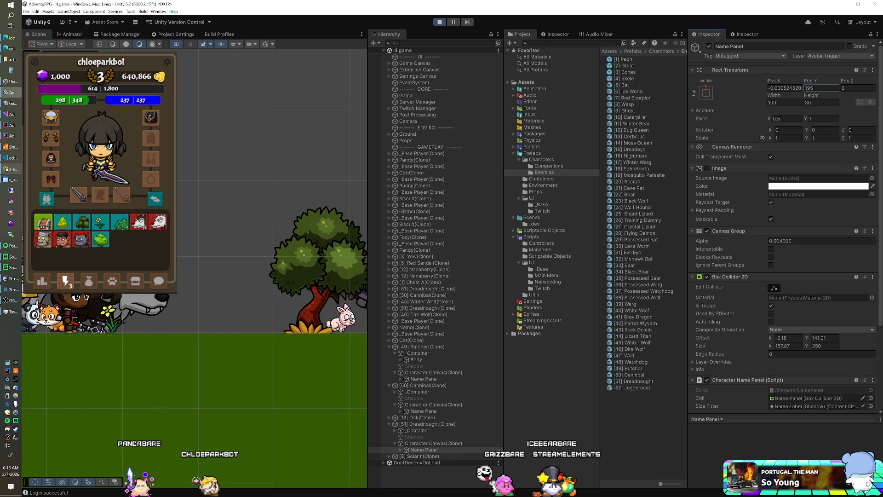
left_click(642, 382)
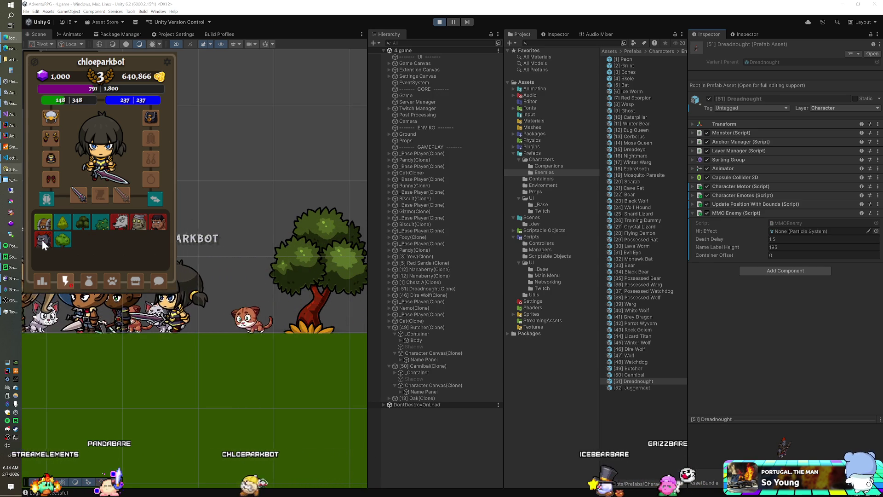
In the running game, use one Coffee from the bag and summon a Cannibal
left_click(90, 283)
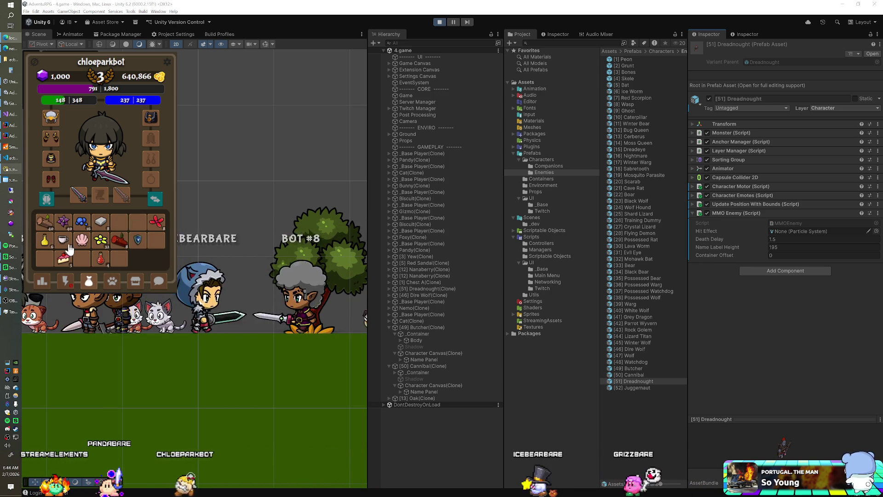
left_click(157, 242)
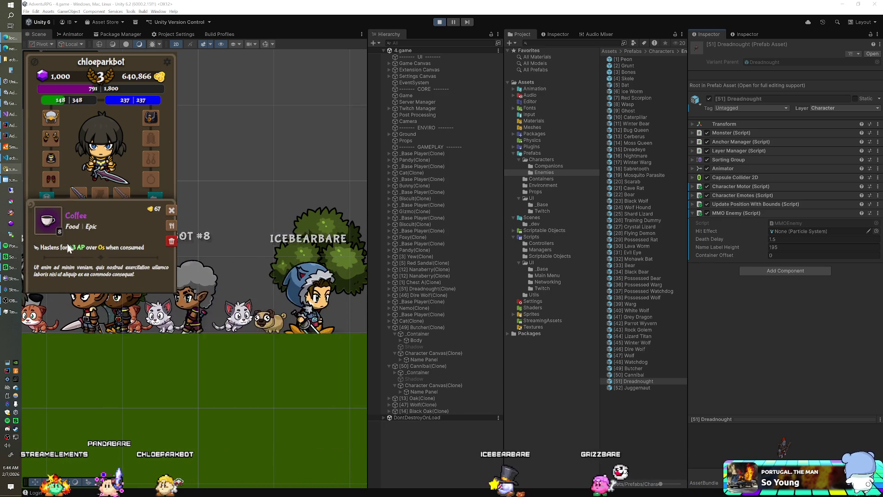
left_click(172, 242)
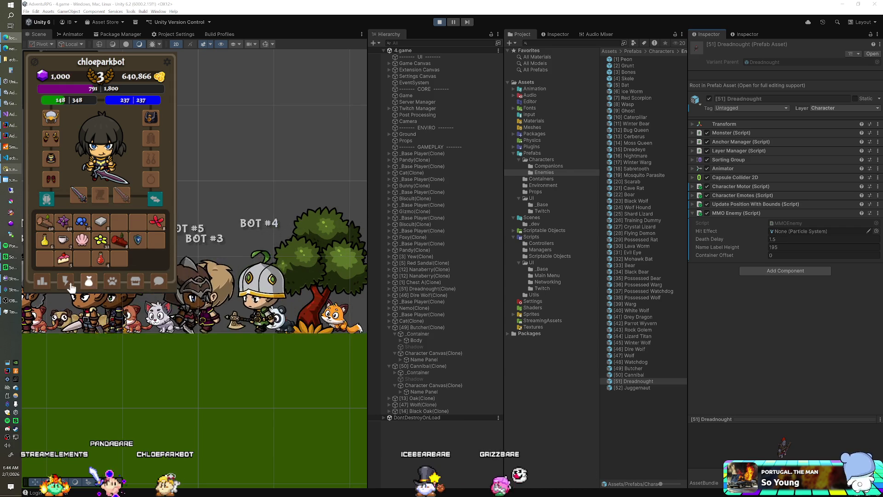
left_click(66, 281)
left_click(63, 241)
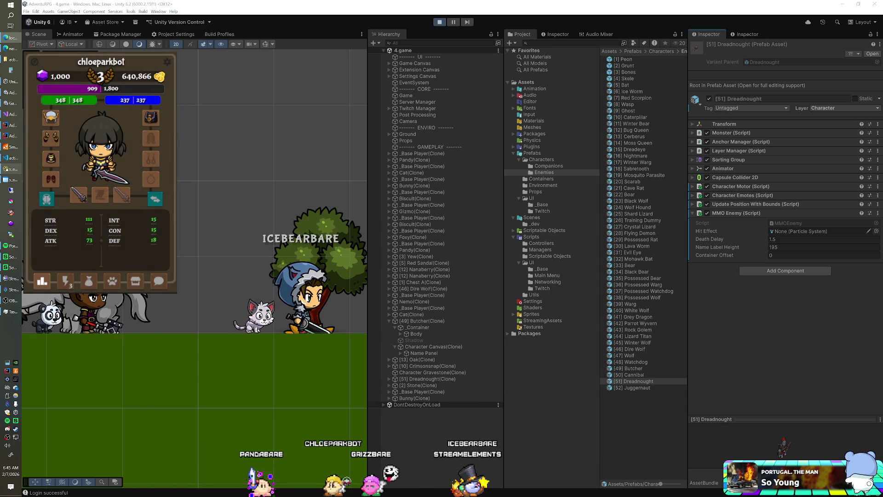
Spawn a Butcher enemy in the running game and drink a red potion to restore health to 348
left_click(66, 283)
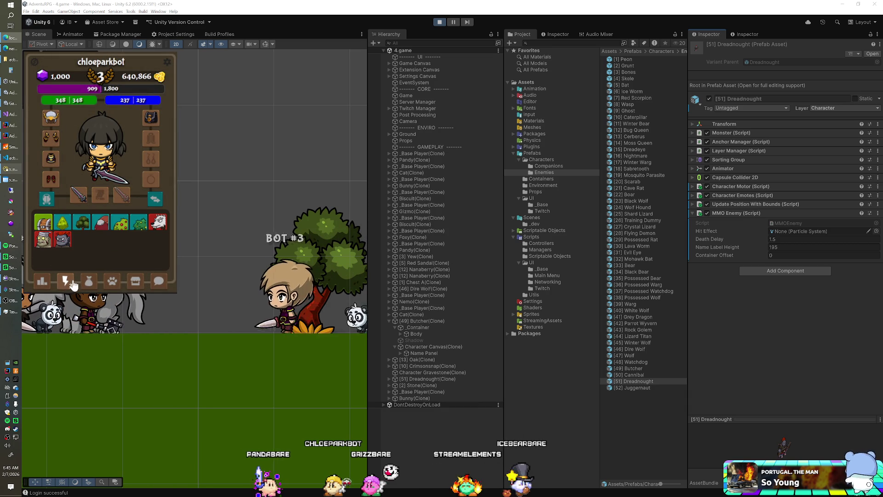
left_click(63, 243)
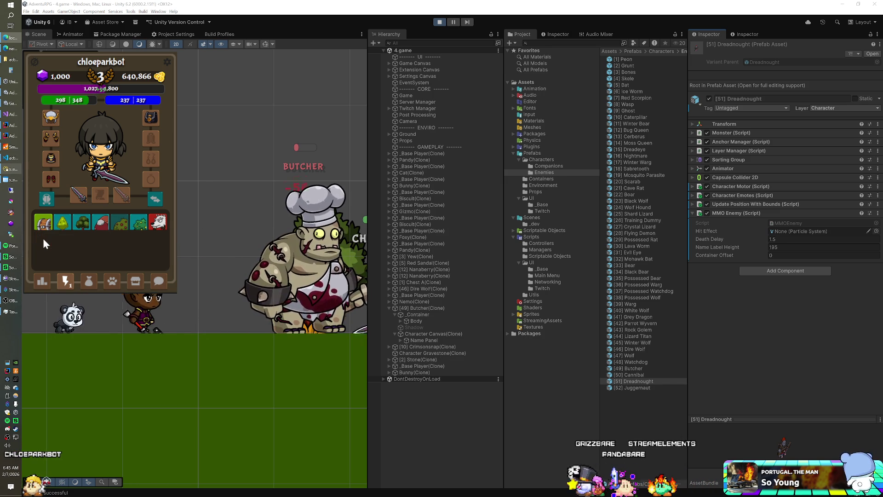
left_click(90, 288)
left_click(102, 259)
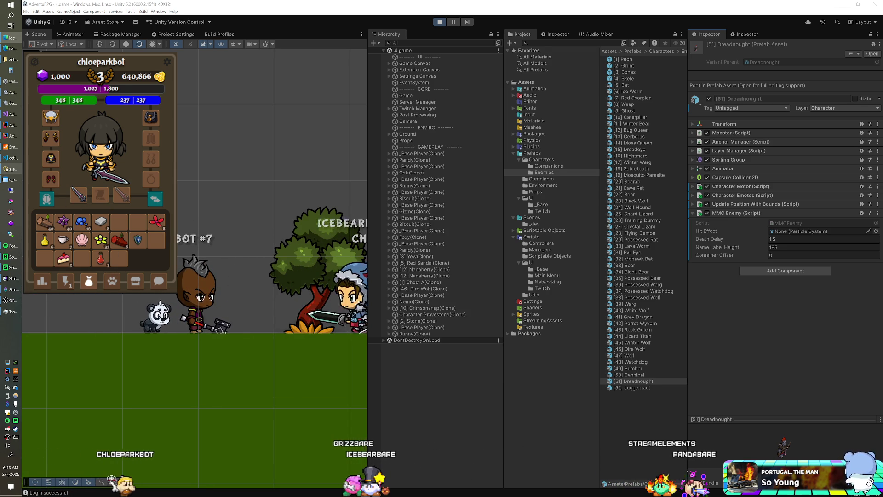
key("alt+Tab")
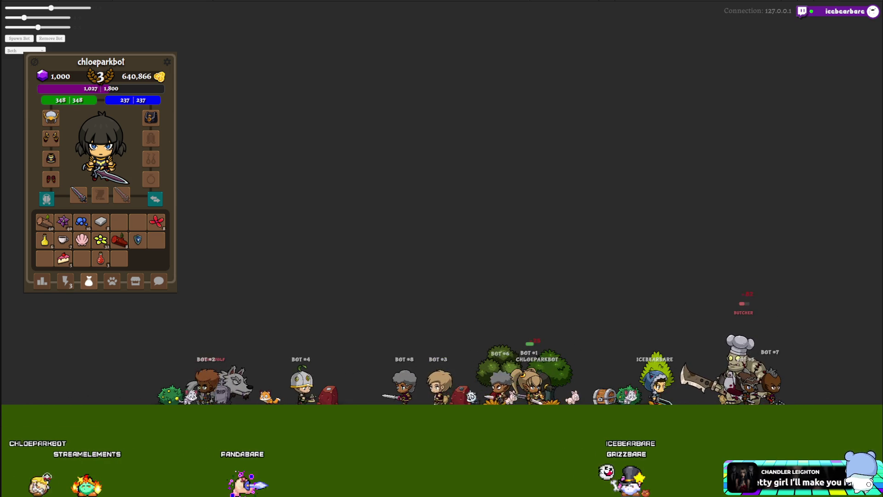
Show the summonable enemies list with the new enemy icons in the character panel
left_click(64, 285)
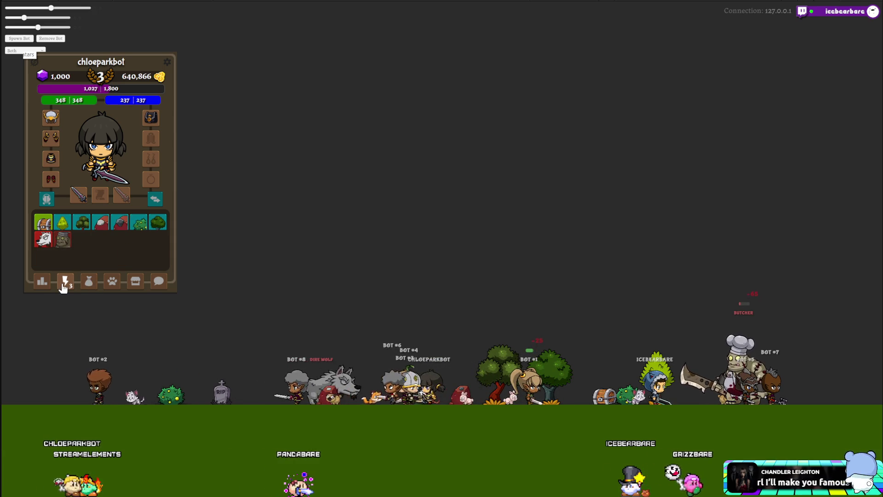